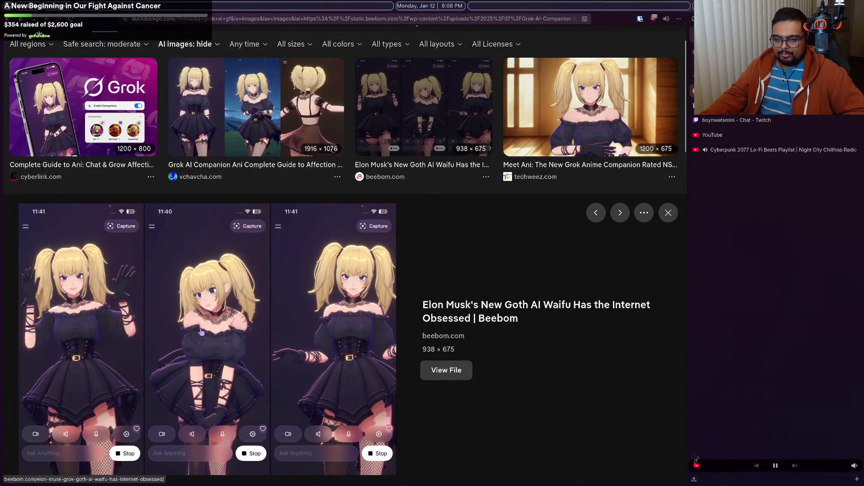
Step: Scroll past the Grok image results and switch to the Cyberpunk 2077 lo-fi playlist video
scroll(288, 251, down, 2)
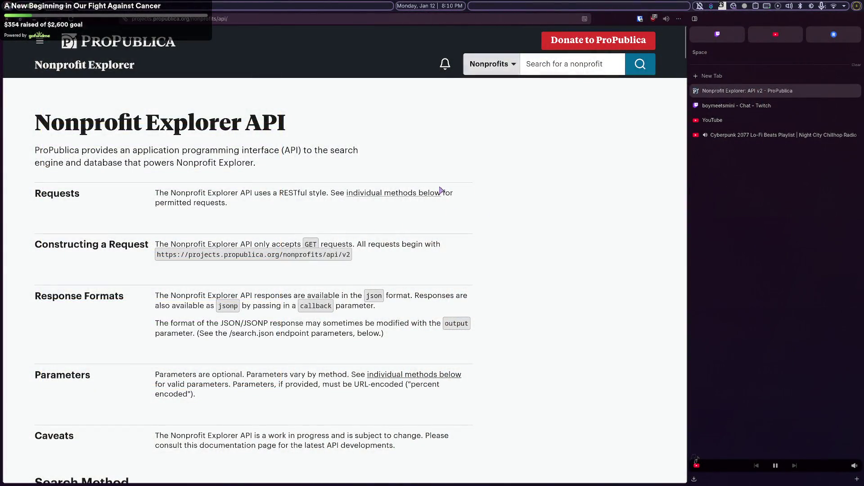
click(743, 135)
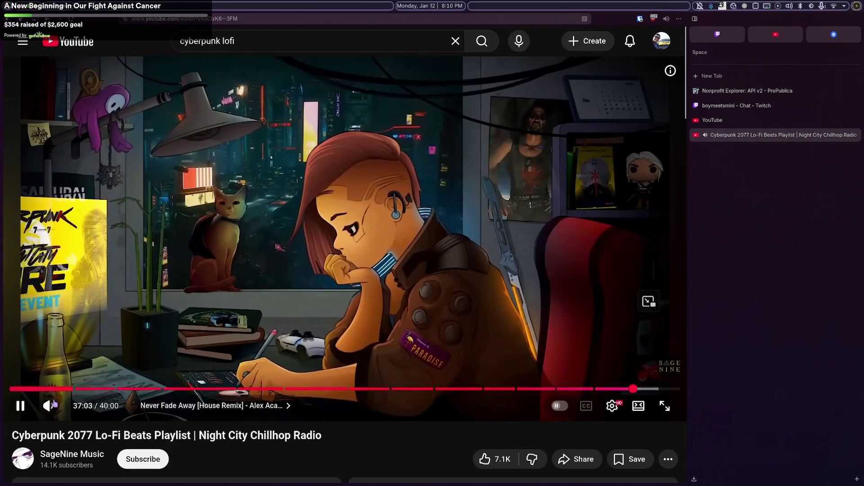
Step: Raise the lo-fi video's volume, then lower it slightly
drag(68, 409, 84, 411)
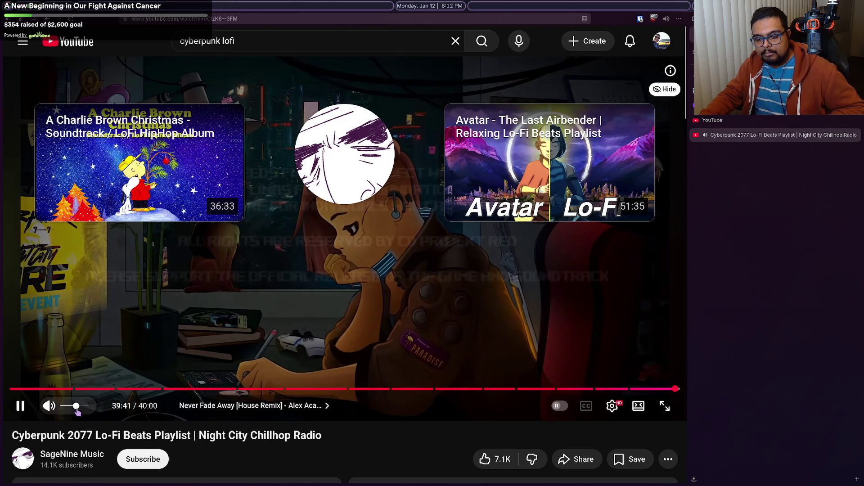
drag(67, 411, 62, 408)
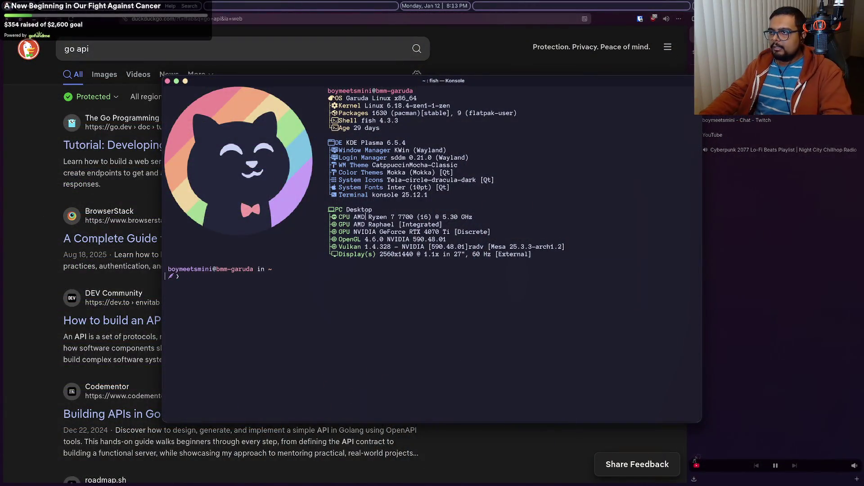
Step: Tile the browser to the right half and Konsole to the left half, narrowing the terminal
click(708, 147)
key(super+Right)
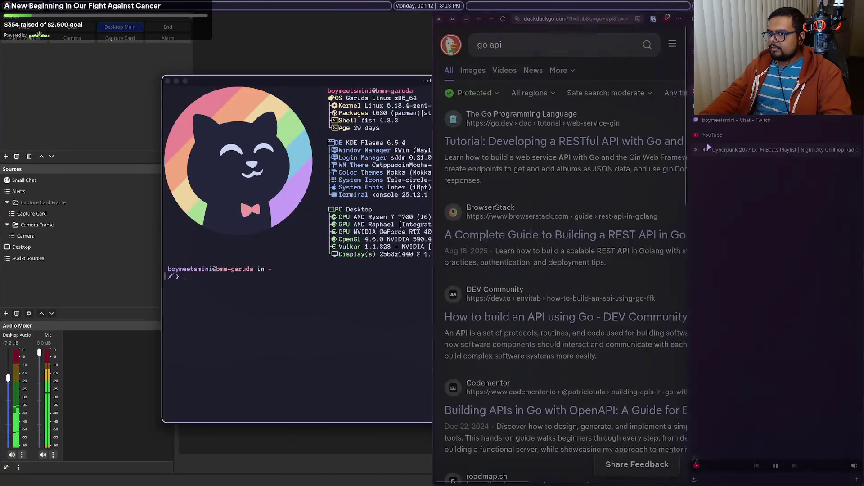
click(293, 337)
key(super+Left)
key(super+Up)
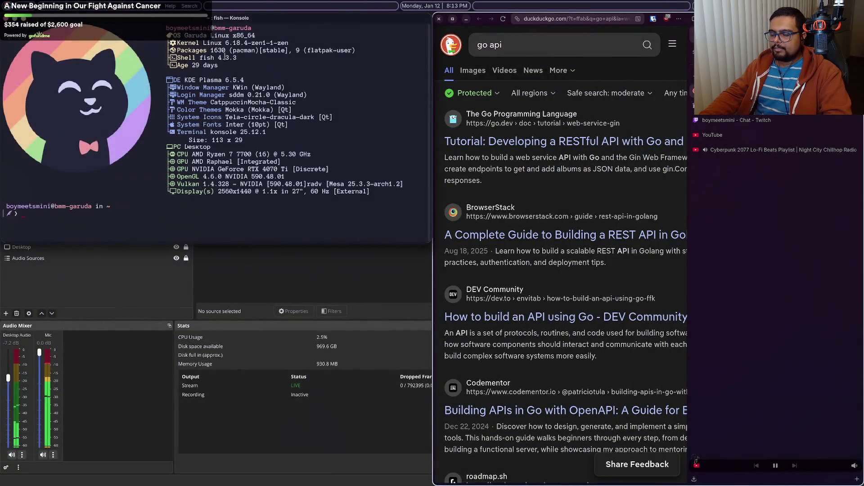
key(super+Down)
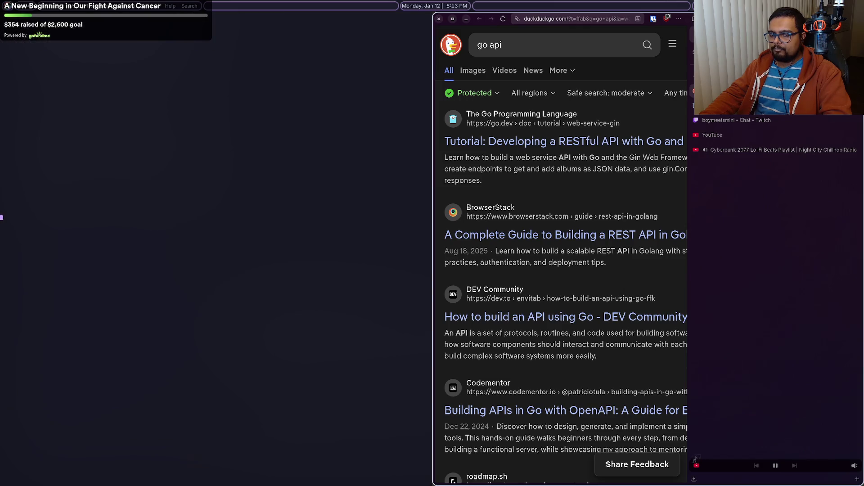
mouse_move(431, 227)
mouse_down()
mouse_move(319, 228)
mouse_move(352, 228)
mouse_up()
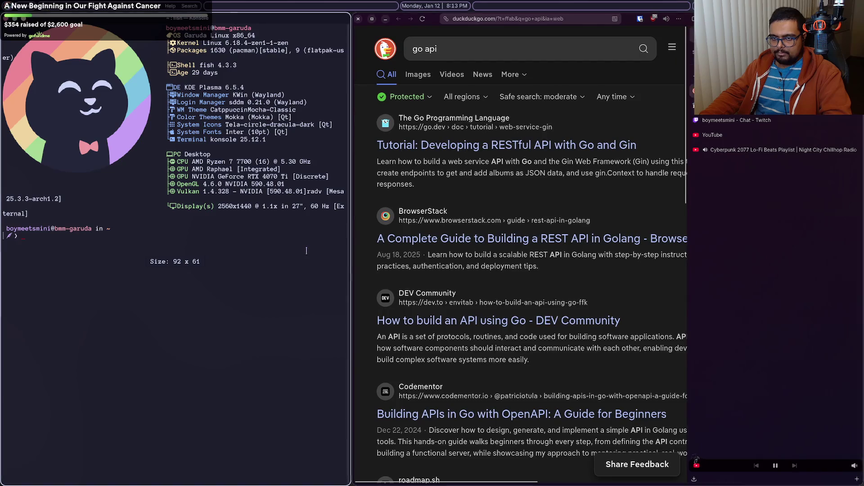
text(clear)
Step: Clear the terminal screen with Ctrl+L and widen the terminal back toward the browser
key(ctrl+l)
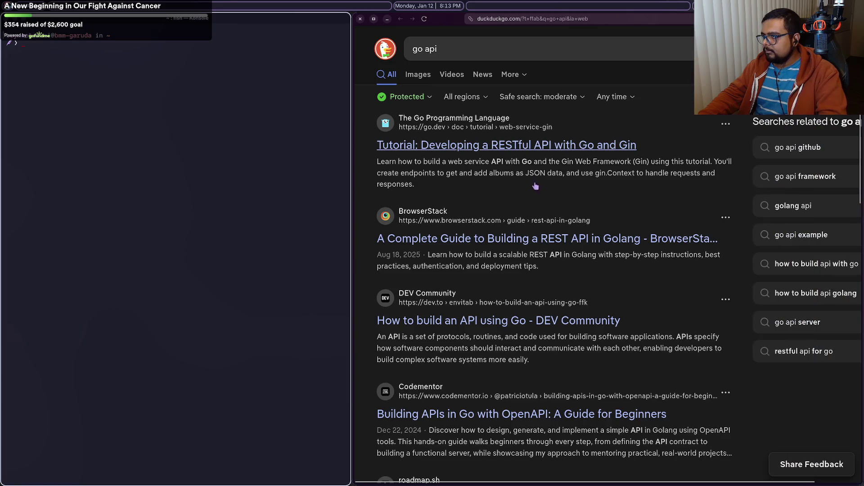
mouse_move(353, 178)
mouse_down()
mouse_move(434, 176)
mouse_move(403, 180)
mouse_up()
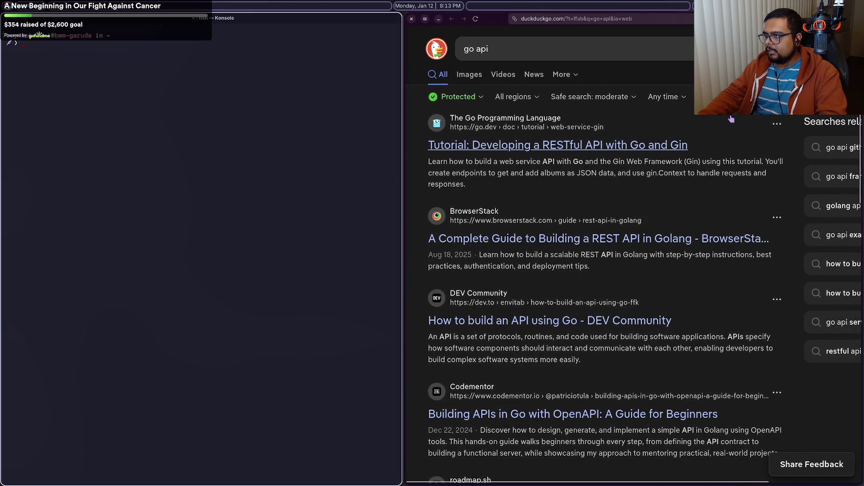
click(853, 19)
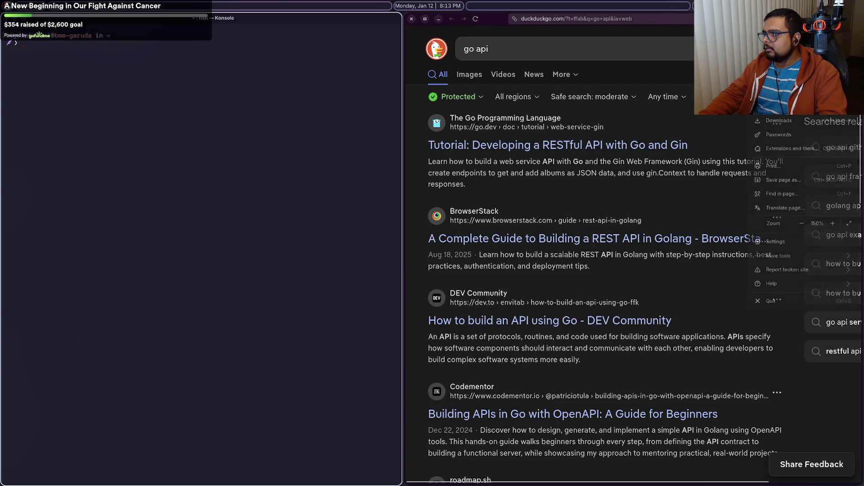
Step: Set Zen Browser's default zoom to 110%, then open the Go and Gin RESTful API tutorial
click(766, 246)
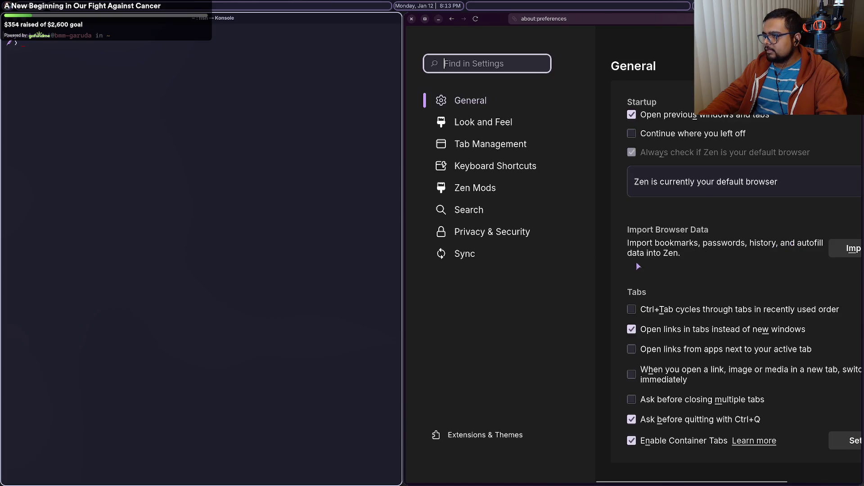
scroll(639, 266, down, 15)
scroll(705, 223, up, 5)
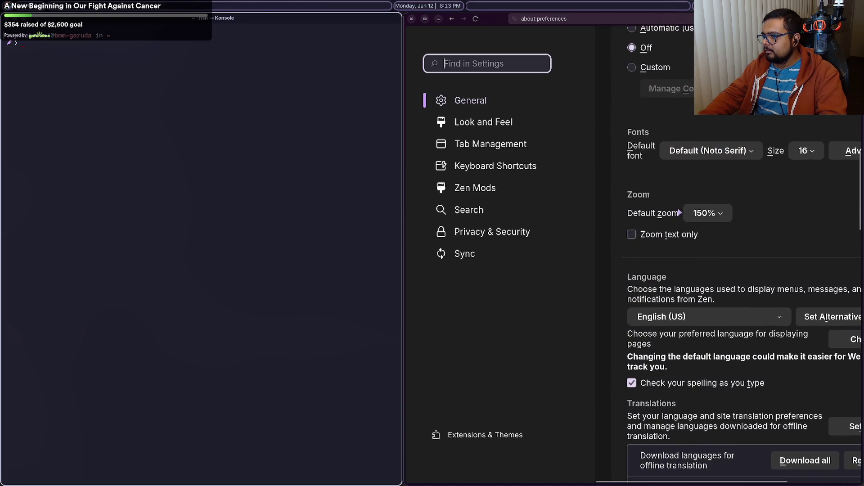
click(705, 220)
click(706, 309)
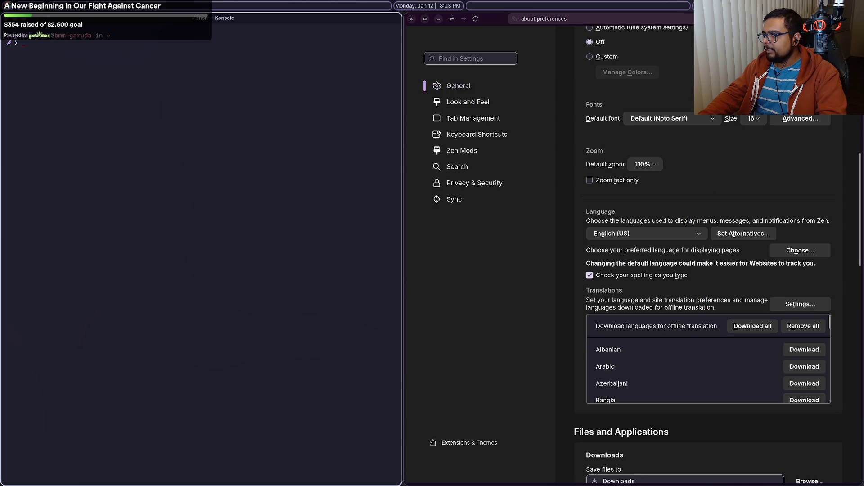
key(ctrl+w)
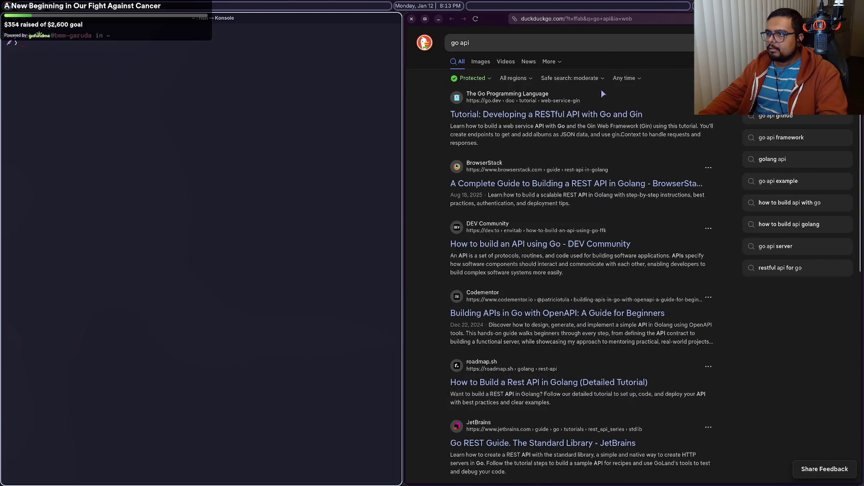
click(592, 114)
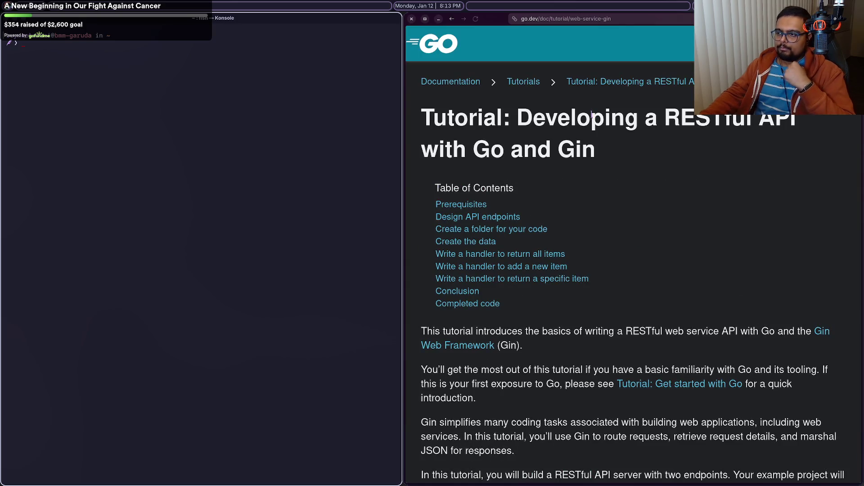
Step: Enlarge the Konsole font two steps, then shrink it back by one
key(ctrl+plus)
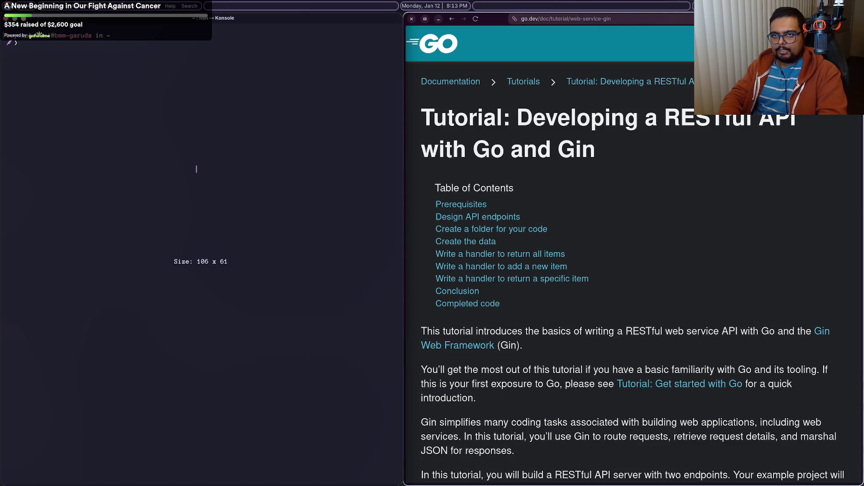
key(ctrl+plus)
key(ctrl+plus)
key(ctrl+plus)
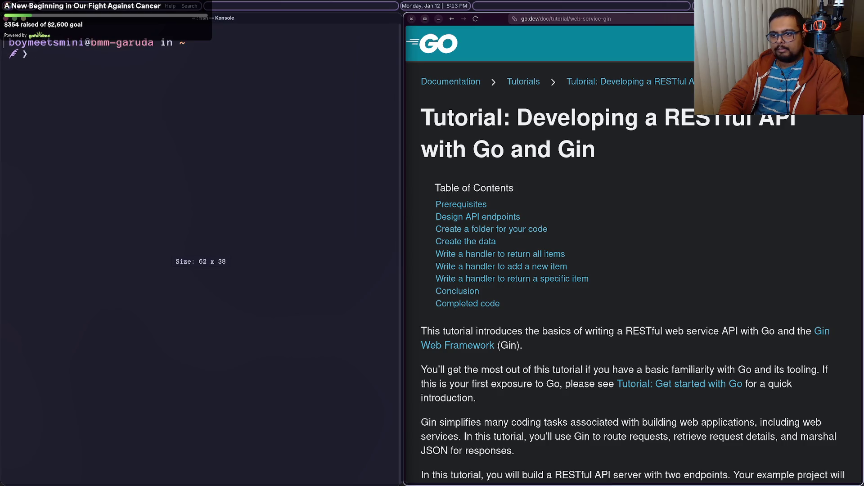
text(cd)
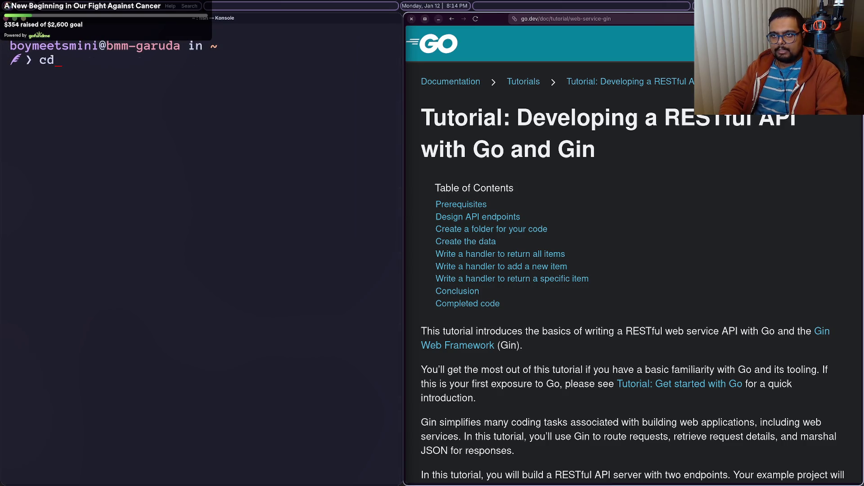
text(cd)
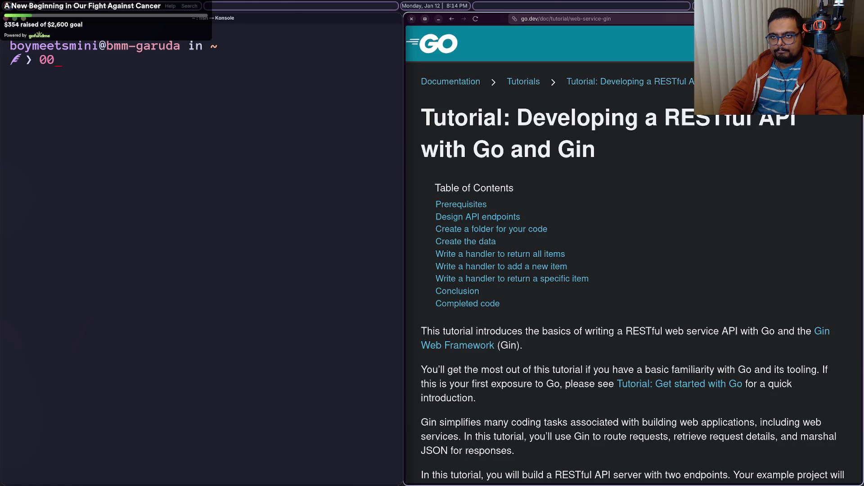
key(ctrl+minus)
key(ctrl+minus)
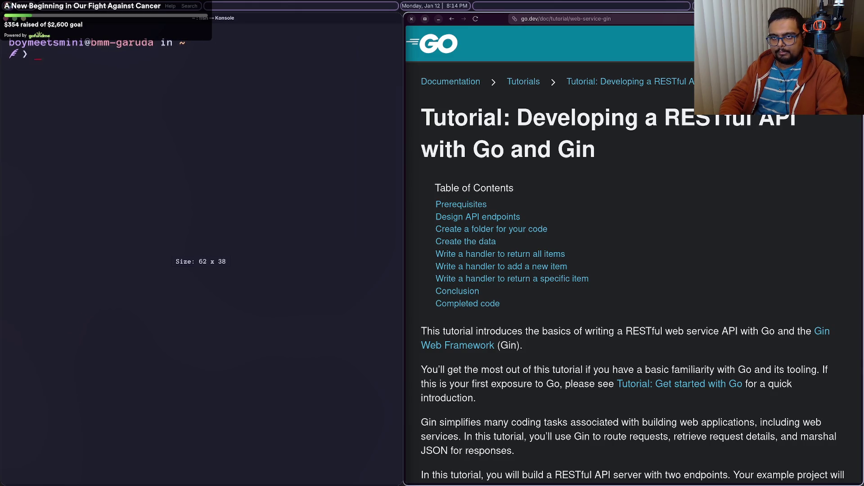
Step: Change into ~/Workspace and list its contents
text(cd Workspace)
key(Right)
key(BackSpace)
key(BackSpace)
key(Return)
text(sl)
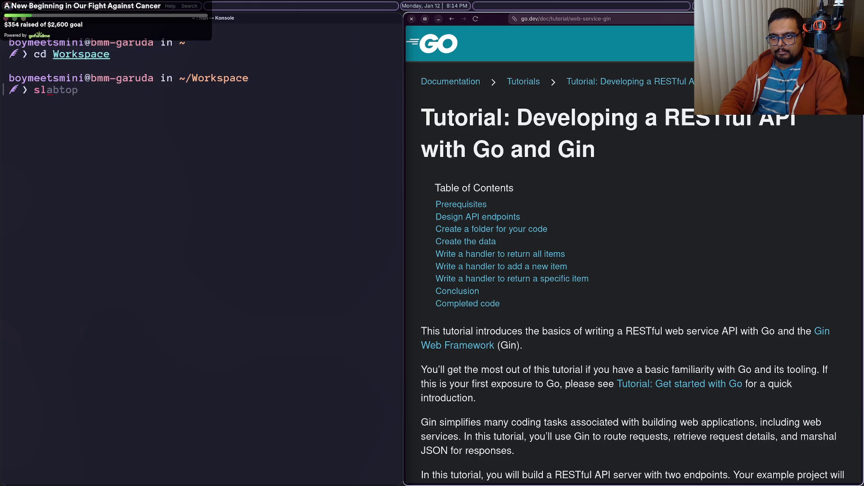
key(BackSpace)
key(BackSpace)
text(ls)
key(Return)
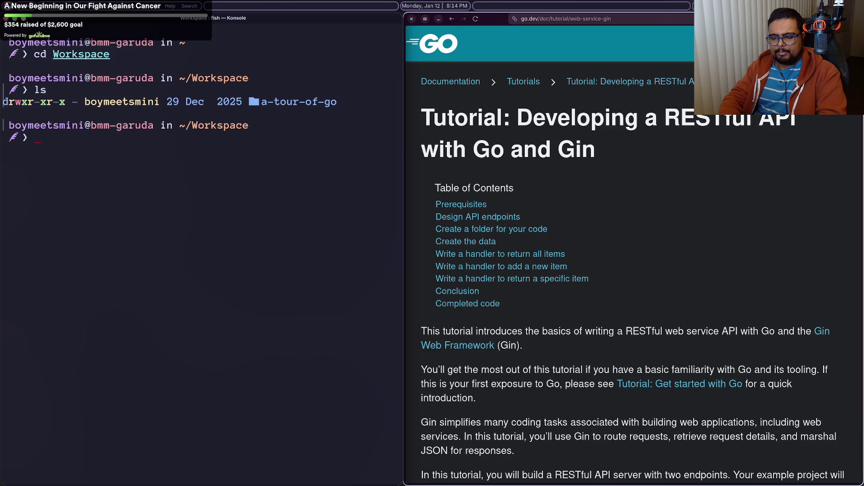
Step: Enter a-tour-of-go and list its six hello Go files
text(cda-tour-of)
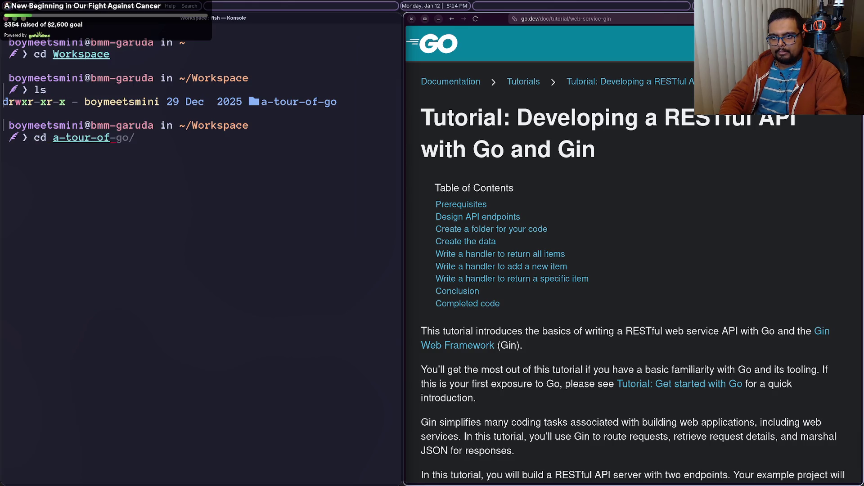
key(Right)
key(Return)
text(ls)
key(Return)
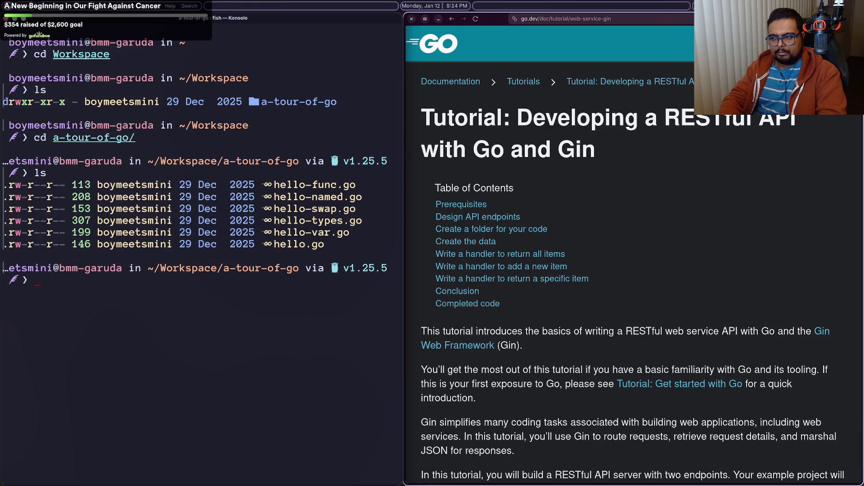
Step: Scroll through the Gin tutorial, briefly visit the lo-fi video tab, then return to the tutorial
scroll(720, 175, down, 15)
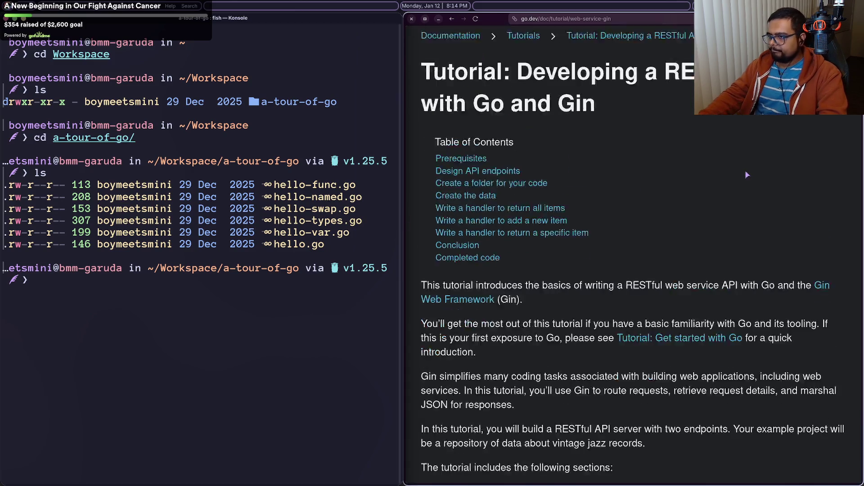
scroll(748, 175, down, 15)
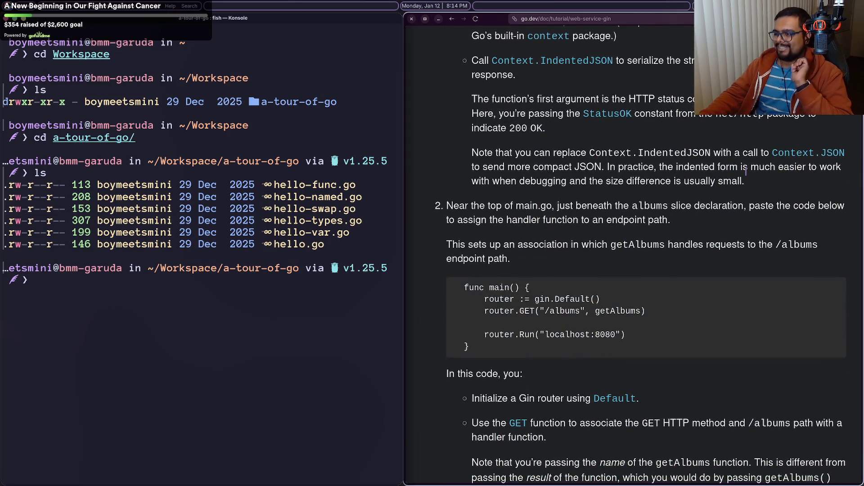
scroll(746, 171, down, 20)
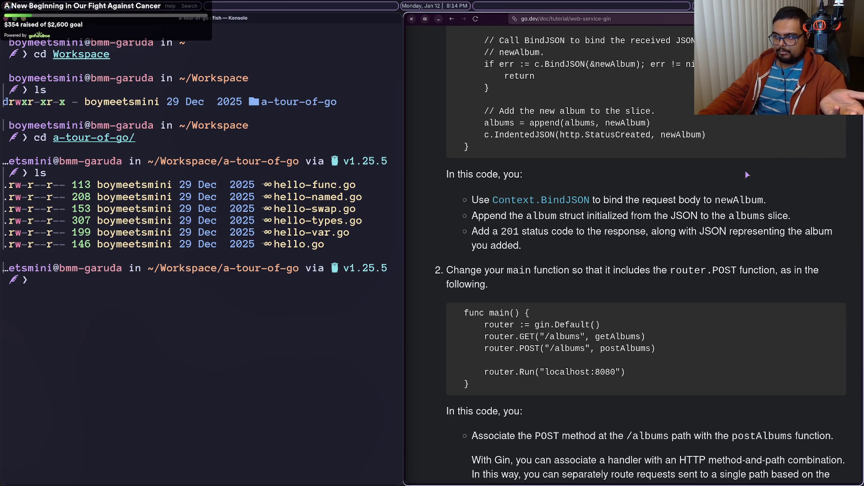
scroll(747, 175, up, 20)
scroll(746, 175, up, 15)
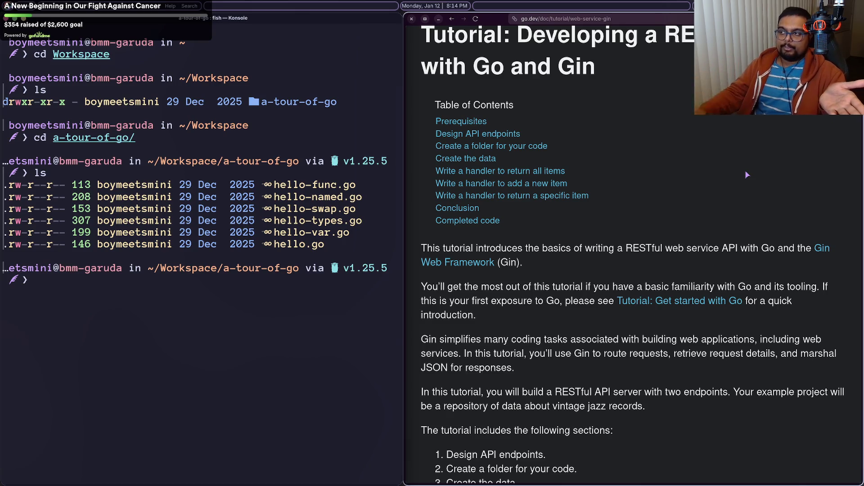
click(768, 168)
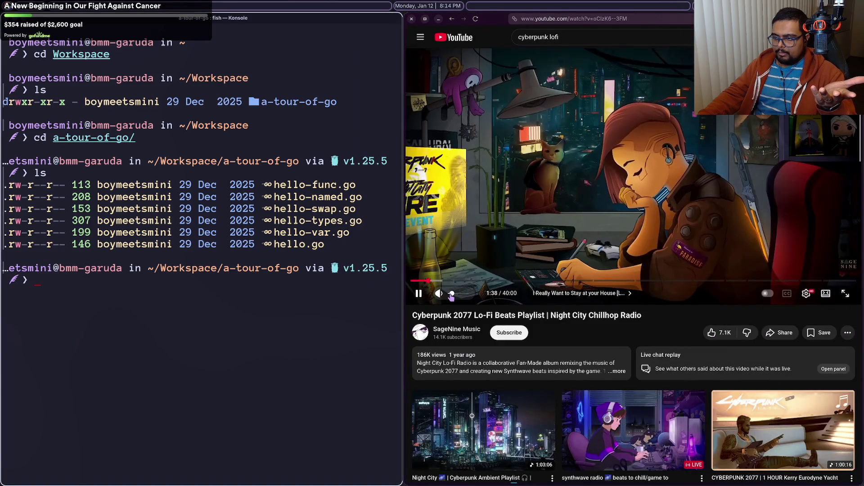
mouse_move(774, 202)
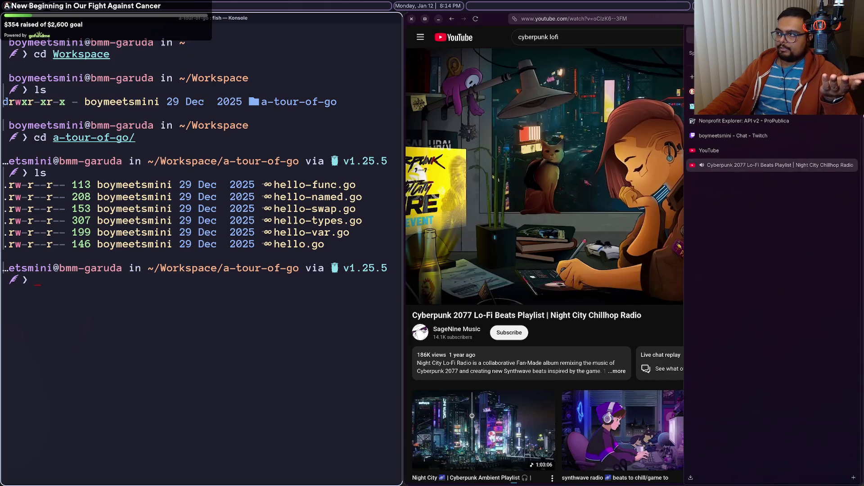
click(743, 106)
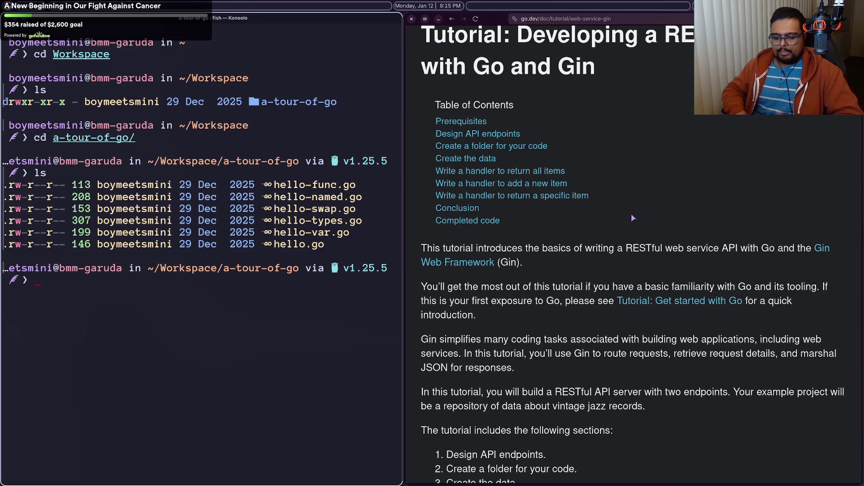
Step: Shrink the Konsole text one step and switch the browser to the Nonprofit Explorer API documentation
key(ctrl+minus)
key(ctrl+plus)
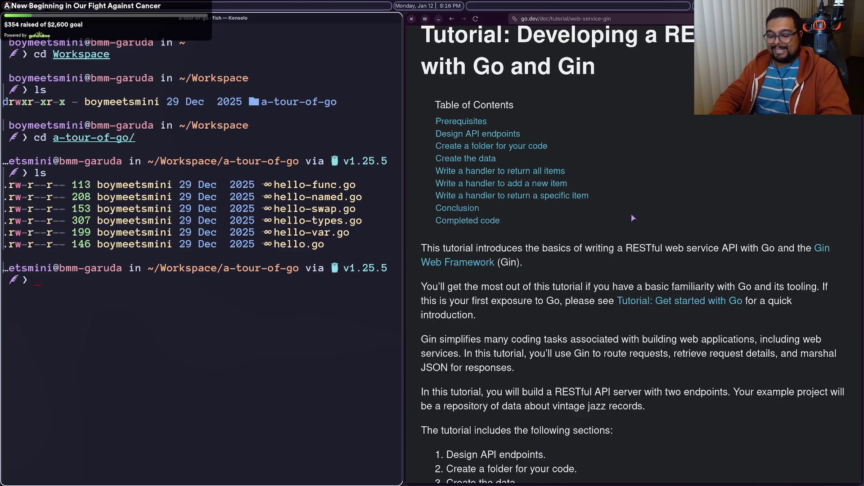
key(ctrl+minus)
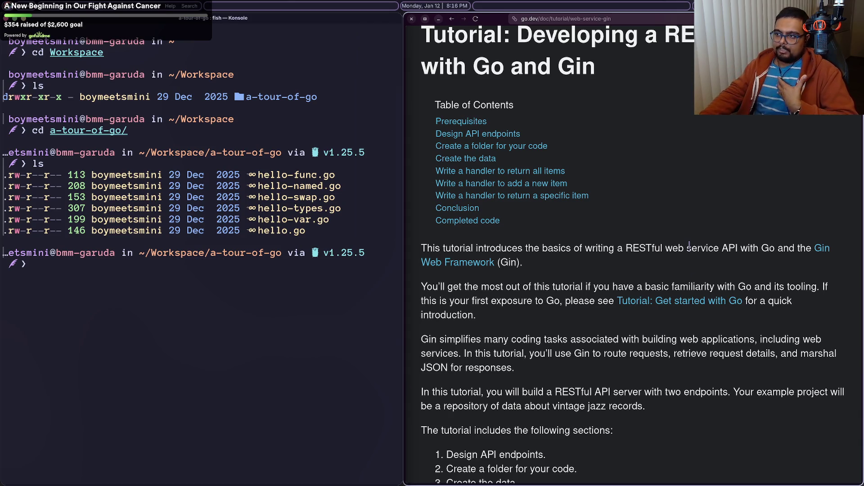
scroll(706, 233, up, 3)
click(765, 165)
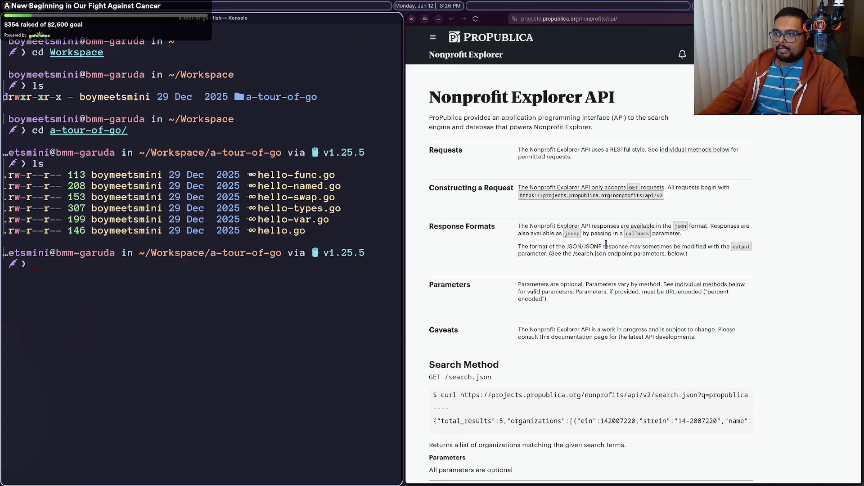
Step: Scroll the Nonprofit Explorer API documentation, then open a new browser tab for a web search
scroll(606, 246, down, 3)
scroll(606, 245, up, 3)
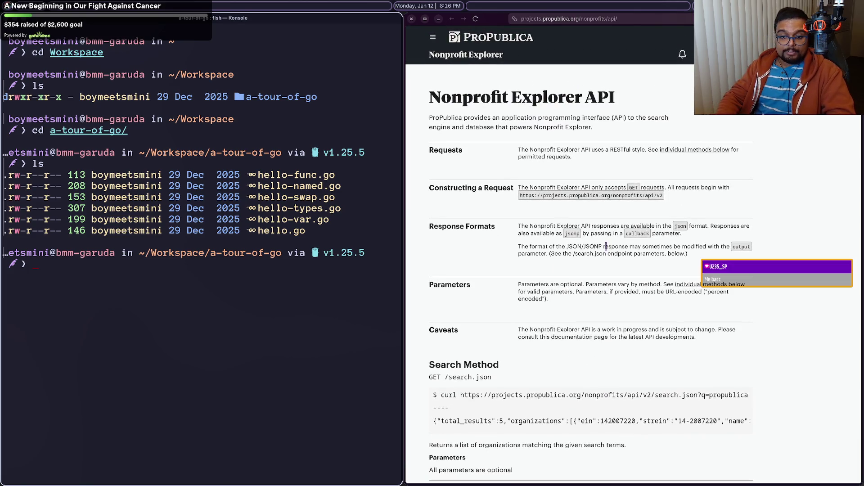
scroll(606, 247, up, 2)
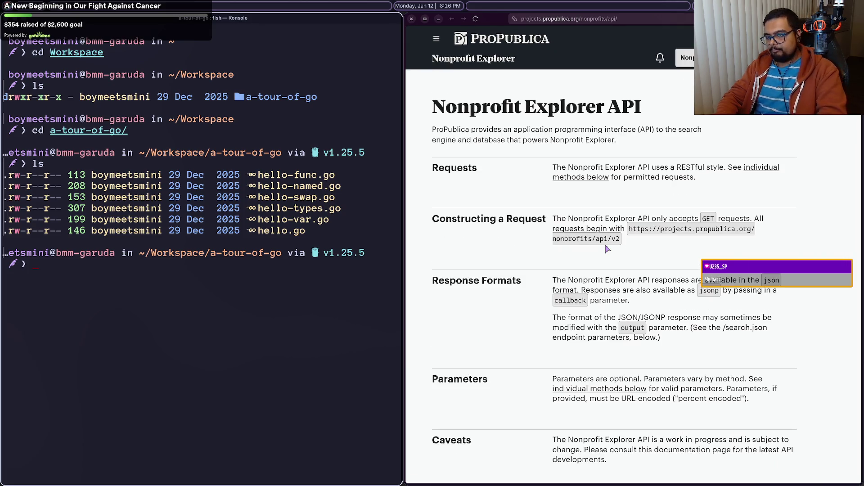
key(ctrl+t)
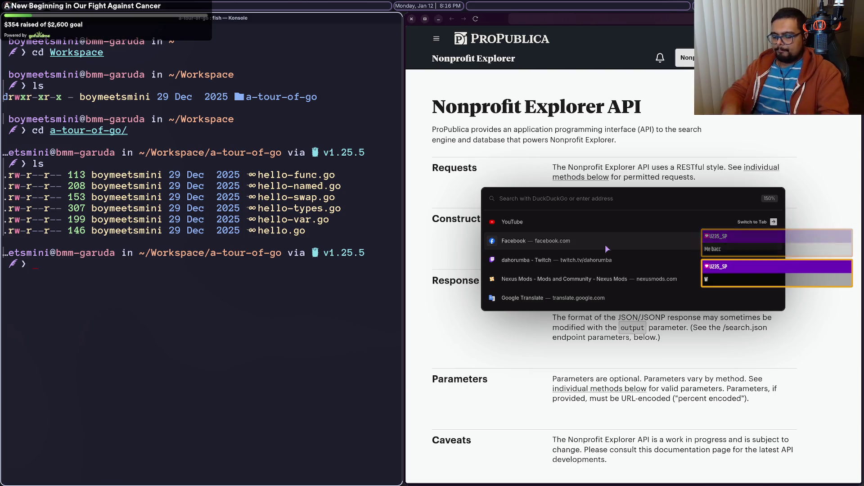
Step: Search DuckDuckGo for 'new apostolic reformation', then shrink the terminal font and run clear
text(new apostolic r)
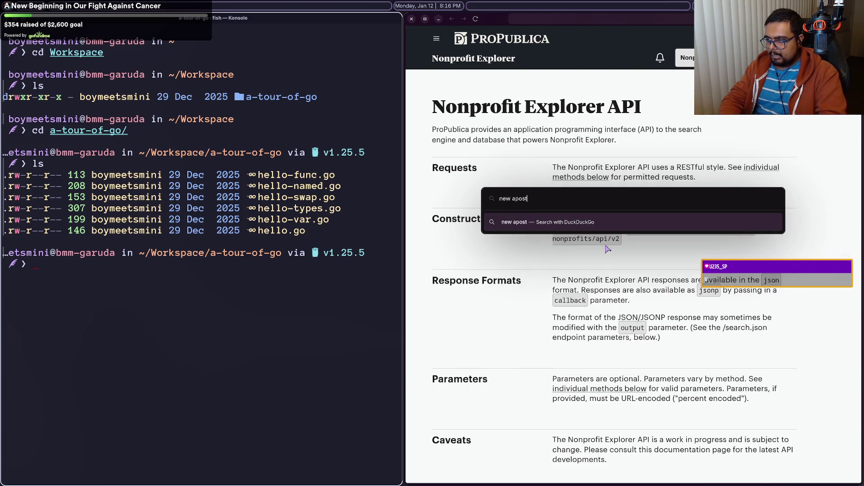
text(eformation)
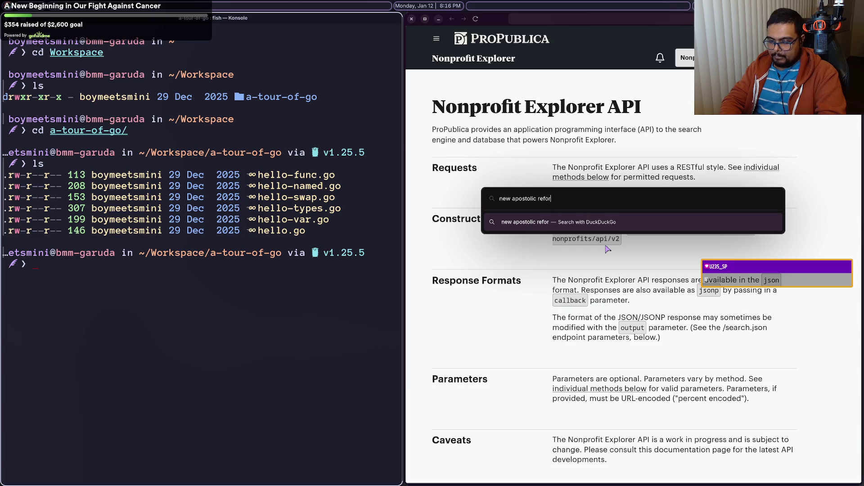
key(Return)
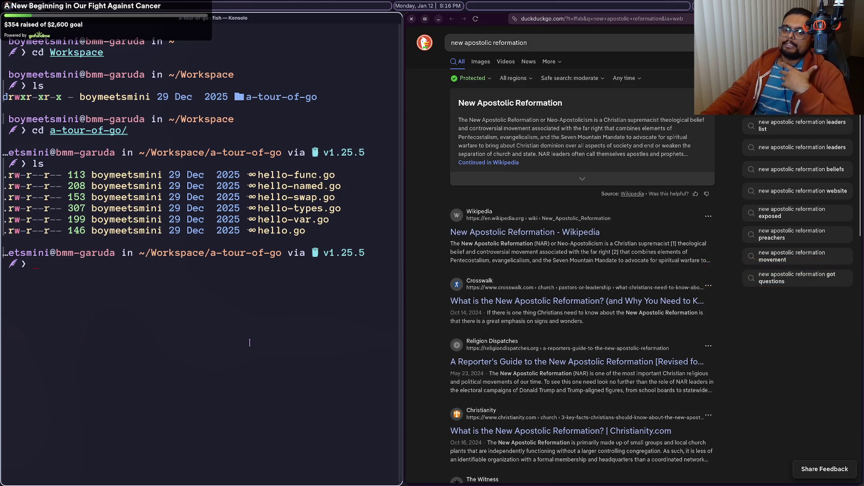
key(ctrl+minus)
text(clear)
key(Return)
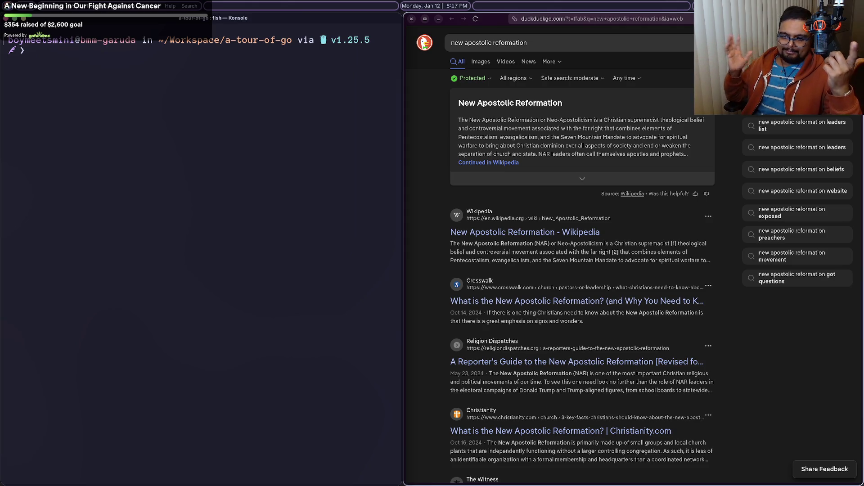
click(503, 162)
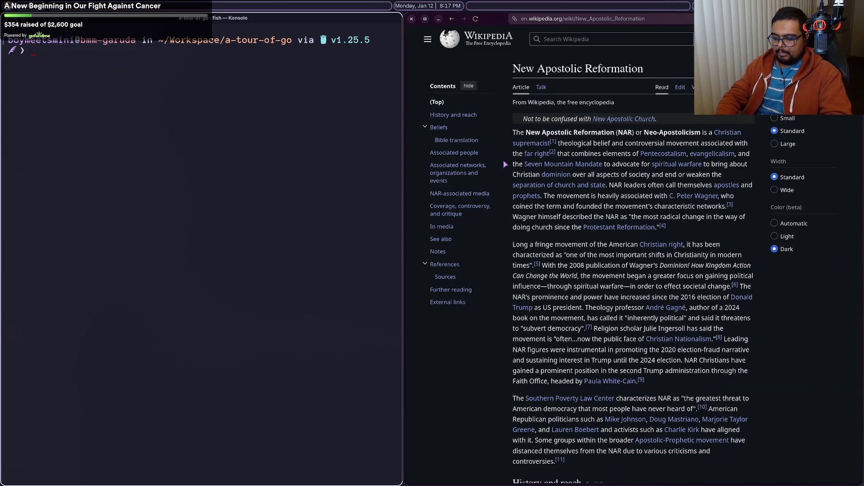
Step: Zoom the New Apostolic Reformation article in two steps, then back out one step
key(ctrl+plus)
key(ctrl+plus)
key(ctrl+plus)
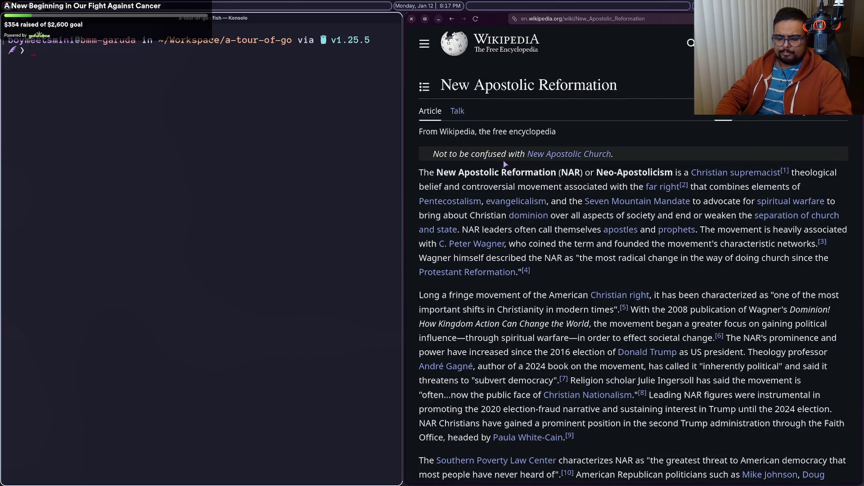
key(ctrl+plus)
key(ctrl+minus)
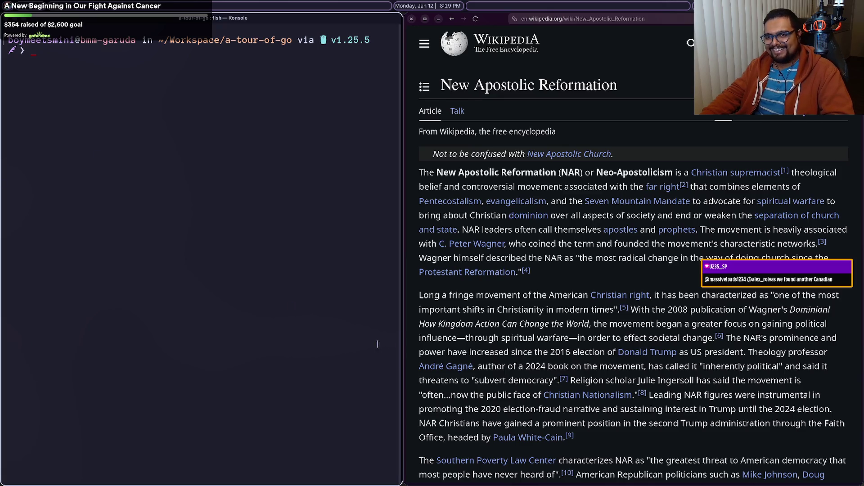
Step: Shrink the terminal text, widen the browser over Konsole, and open the C. Peter Wagner article
key(ctrl+minus)
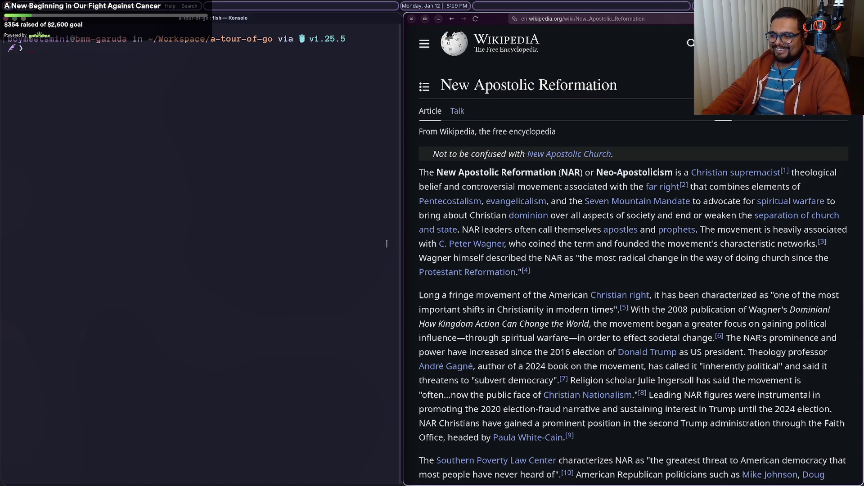
mouse_move(402, 252)
mouse_down()
mouse_move(381, 252)
mouse_move(384, 262)
mouse_up()
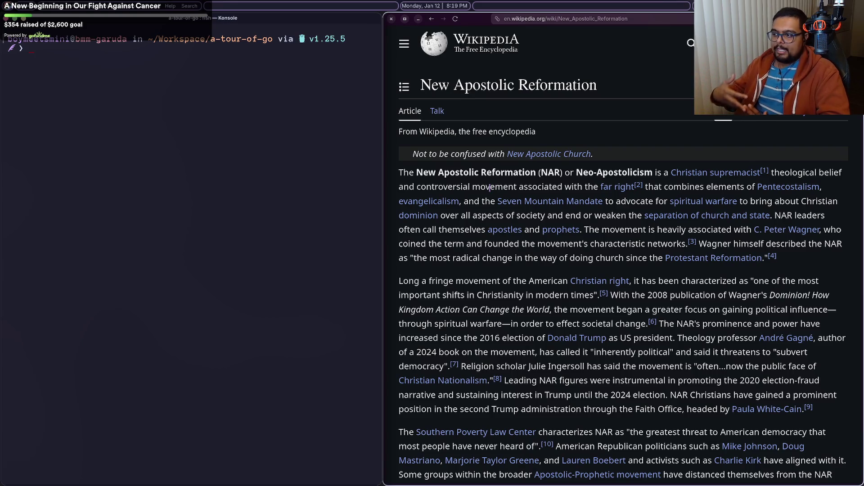
scroll(482, 215, down, 8)
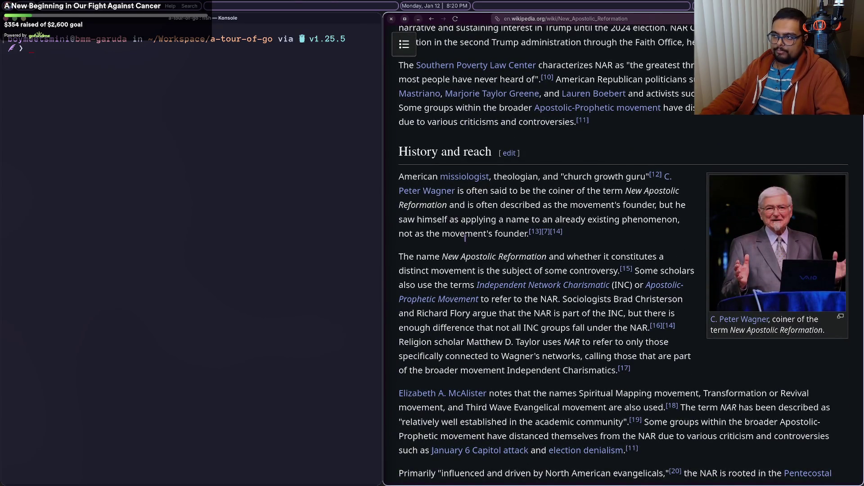
scroll(466, 238, up, 2)
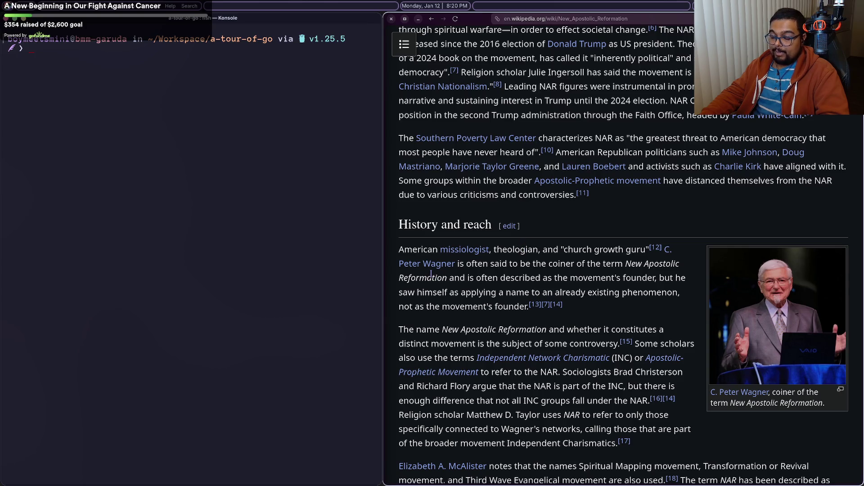
mouse_move(437, 270)
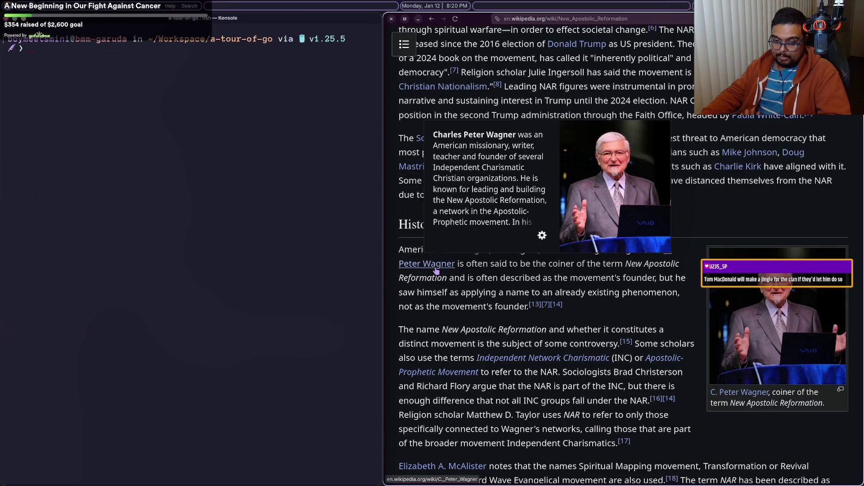
click(436, 271)
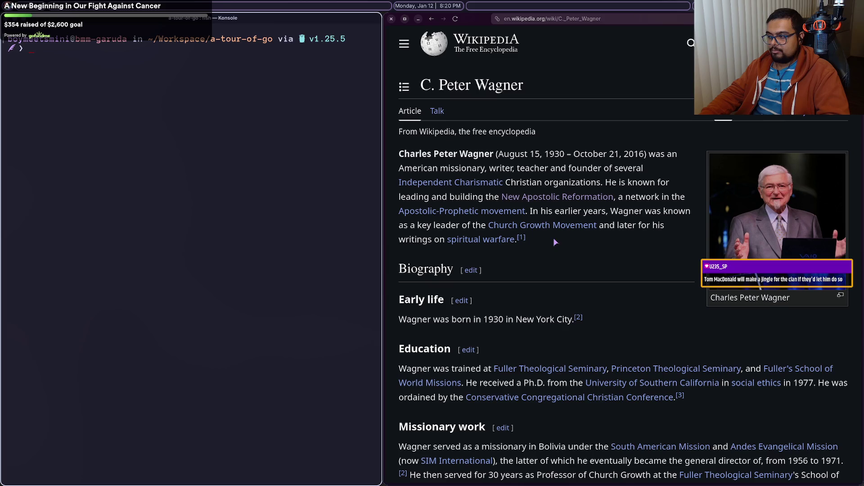
Step: View Wagner's infobox photo enlarged, then close the media viewer
click(775, 219)
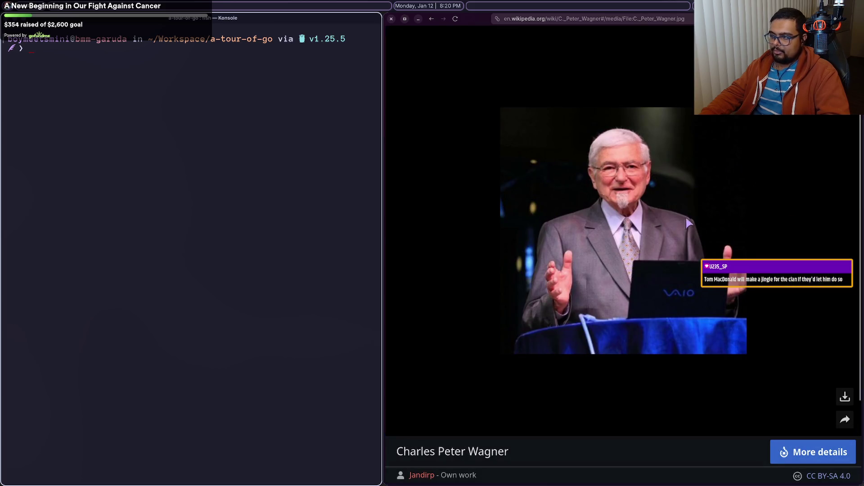
key(Escape)
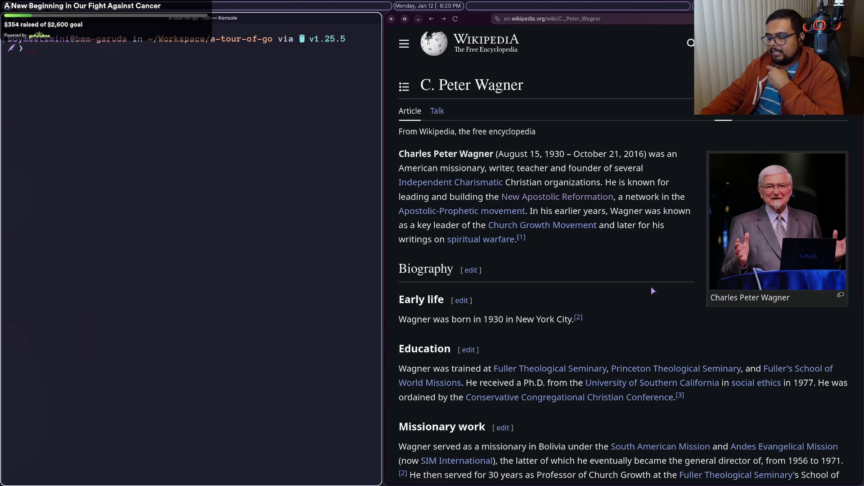
mouse_move(505, 244)
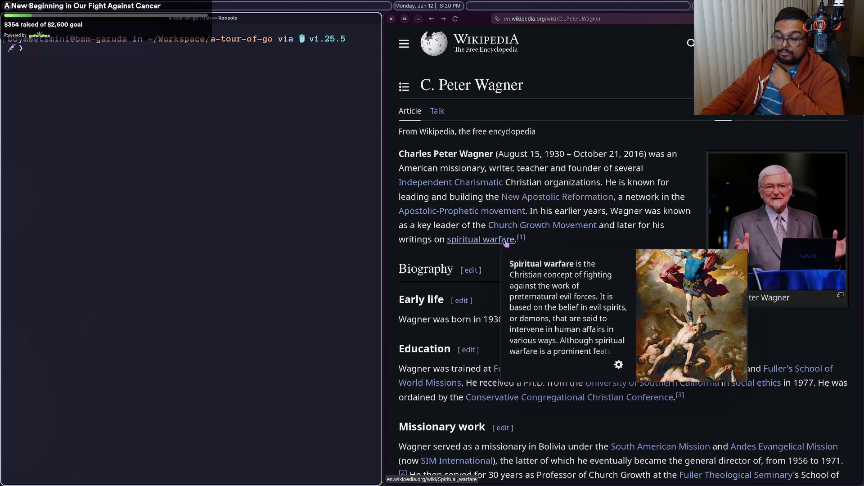
Step: Visit the Spiritual warfare article, return to New Apostolic Reformation, and focus the address bar
click(506, 244)
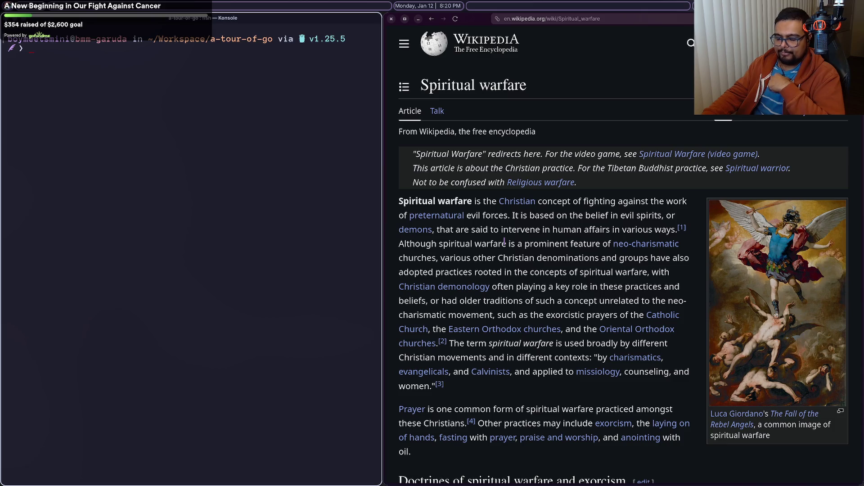
key(alt+Left)
key(alt+Left)
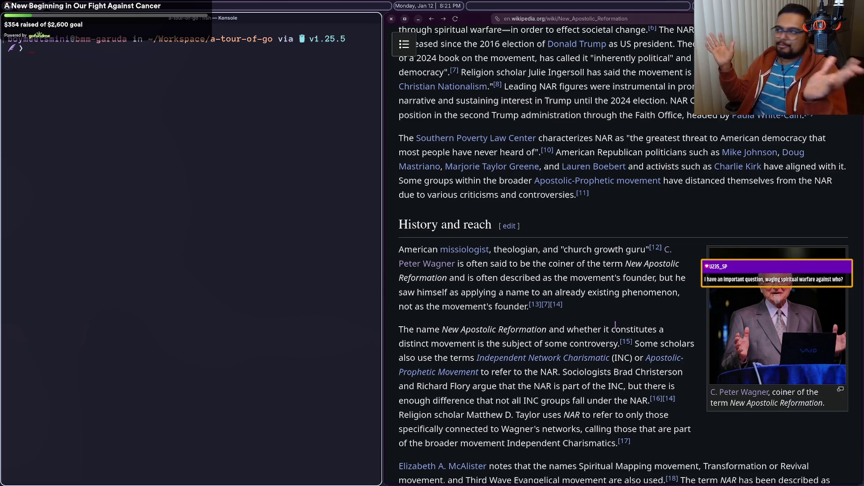
key(ctrl+l)
Step: Search 'joel osteen', view its podcast image result, then open the New Apostolic Reformation article
text(joel osteen)
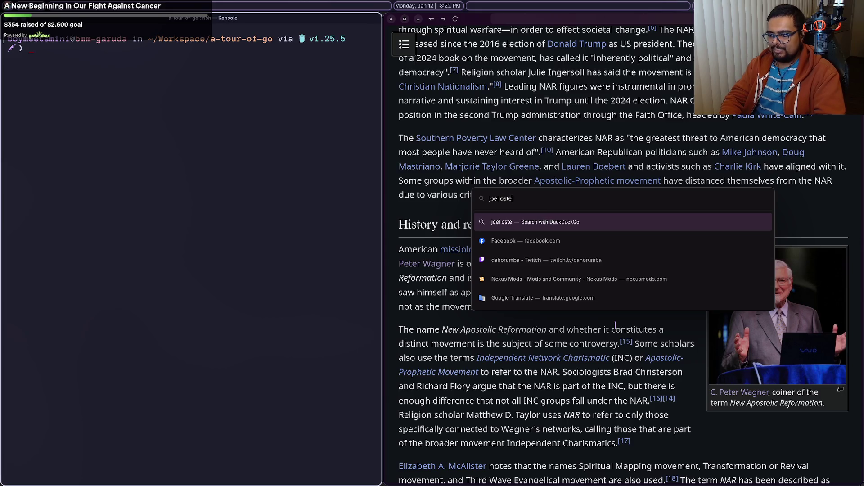
key(Return)
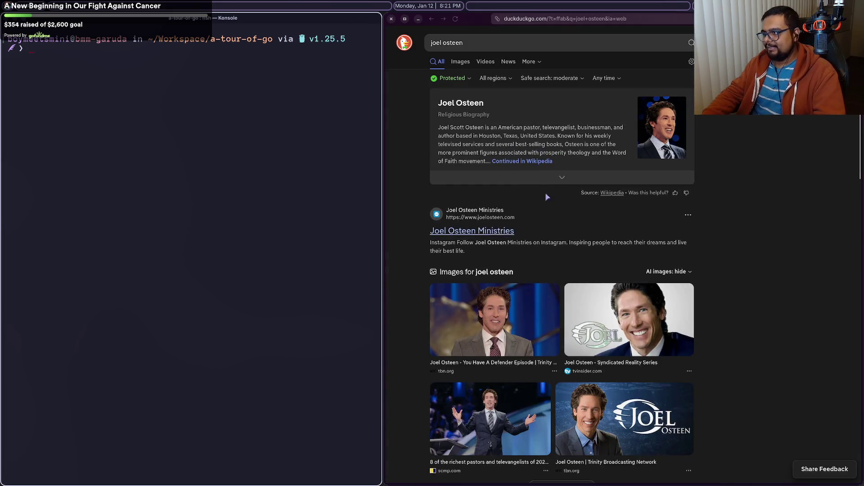
click(460, 61)
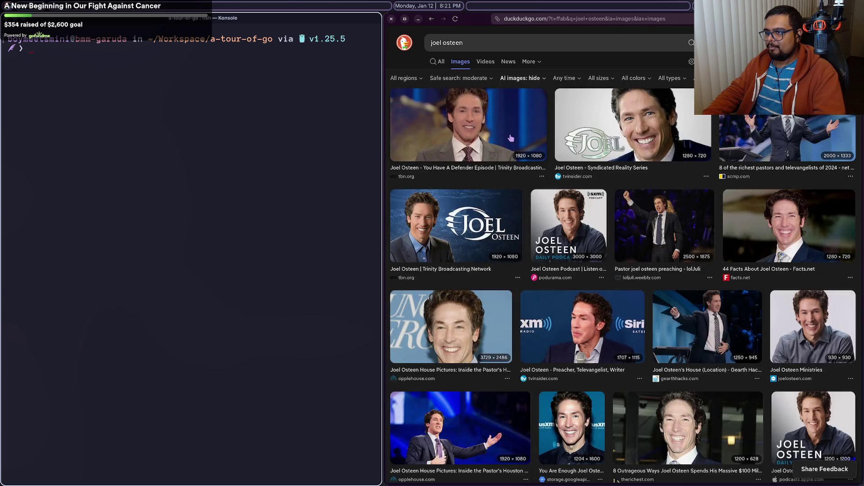
click(568, 224)
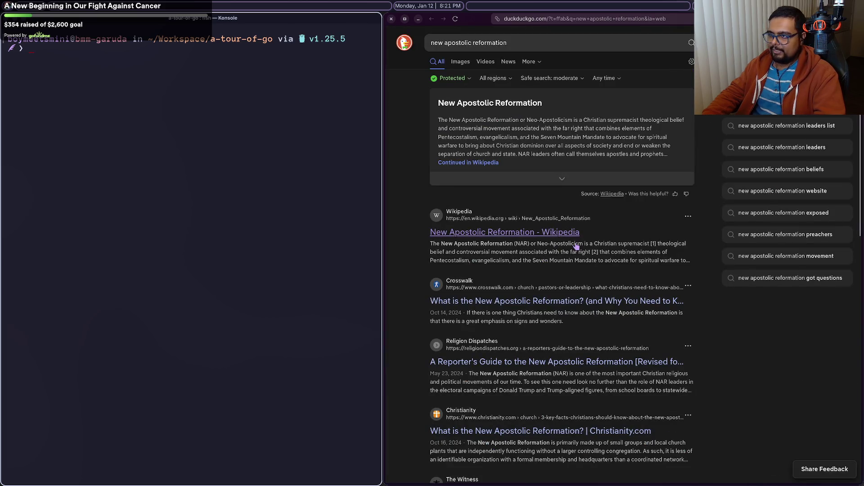
click(566, 237)
Step: Scroll through the New Apostolic Reformation article's introduction
scroll(566, 238, down, 2)
scroll(566, 239, down, 5)
scroll(566, 238, up, 6)
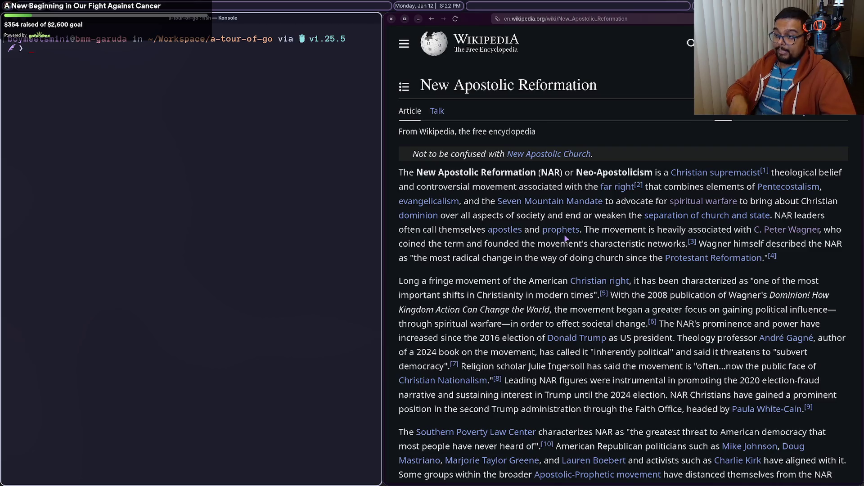
Step: Follow the Seven Mountain Mandate link in the first paragraph
click(571, 202)
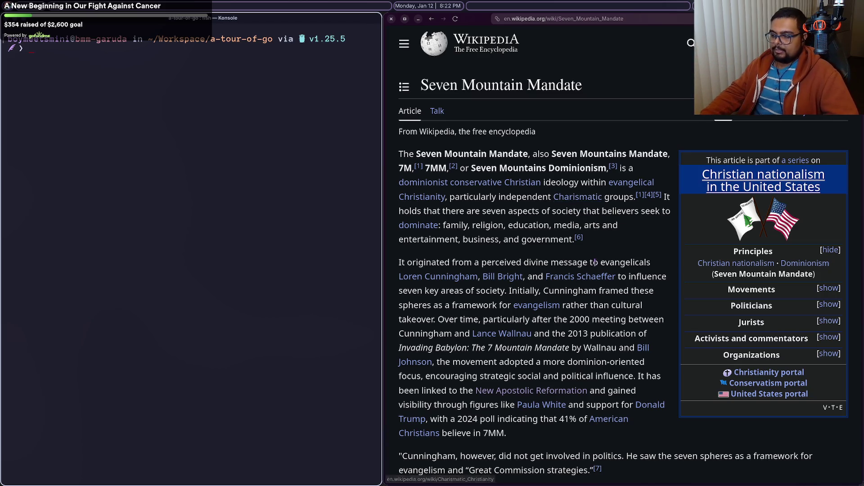
mouse_move(615, 255)
mouse_down()
mouse_move(631, 347)
mouse_move(638, 280)
mouse_up()
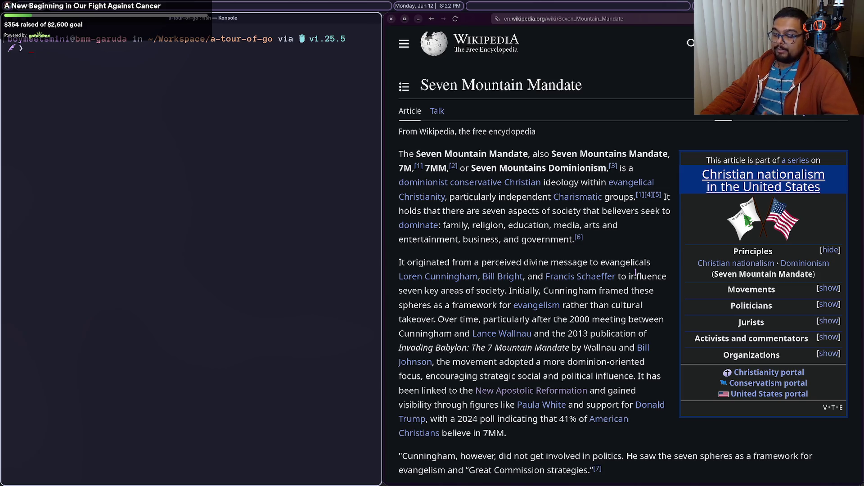
scroll(636, 272, down, 5)
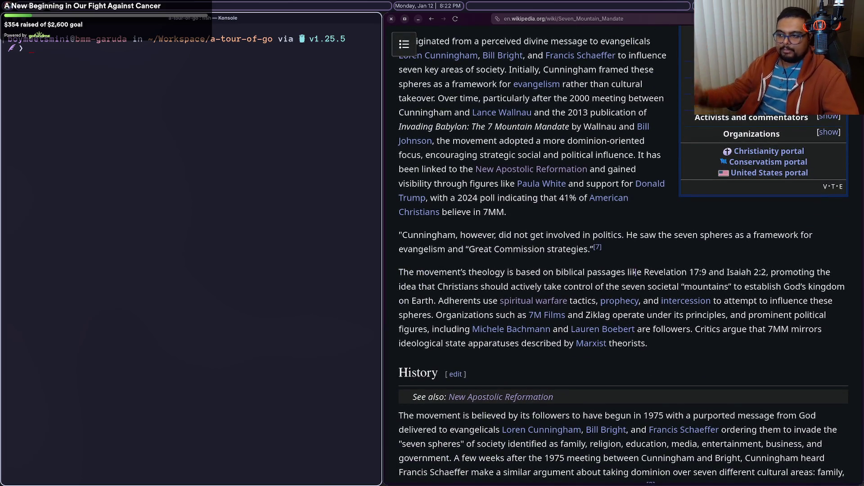
scroll(636, 273, down, 3)
scroll(636, 272, down, 12)
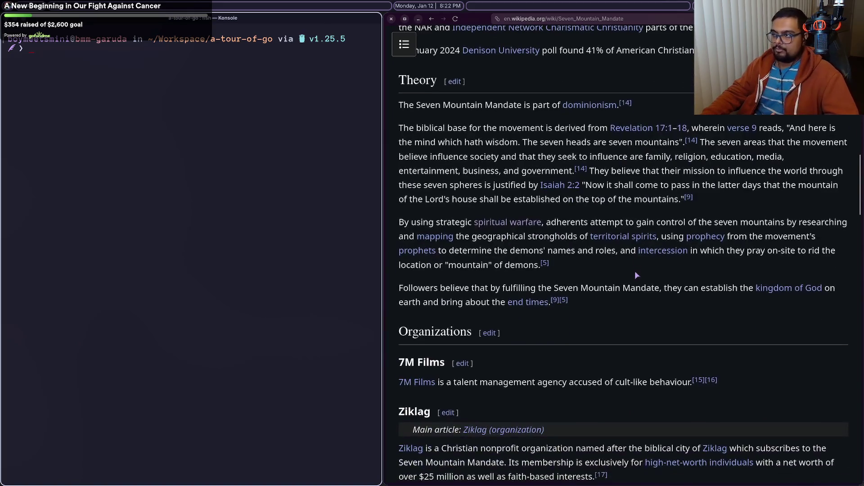
scroll(635, 271, down, 5)
scroll(635, 271, up, 16)
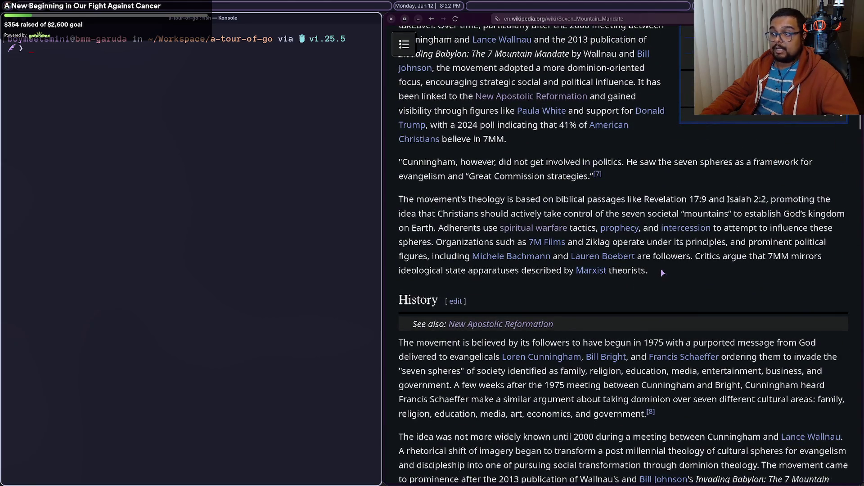
scroll(660, 271, up, 2)
scroll(661, 270, down, 3)
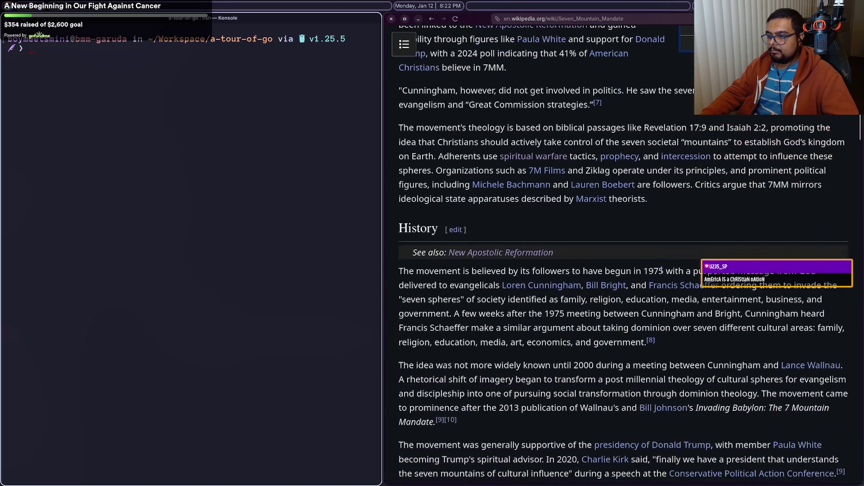
scroll(662, 270, down, 3)
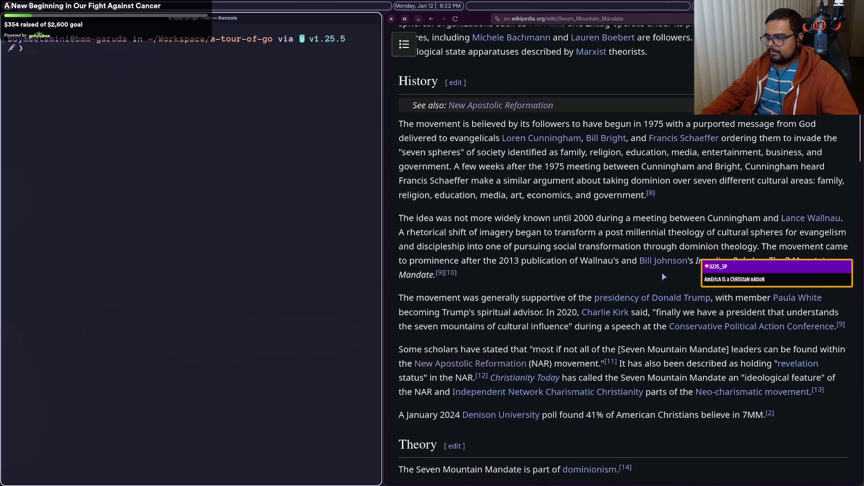
scroll(662, 272, down, 6)
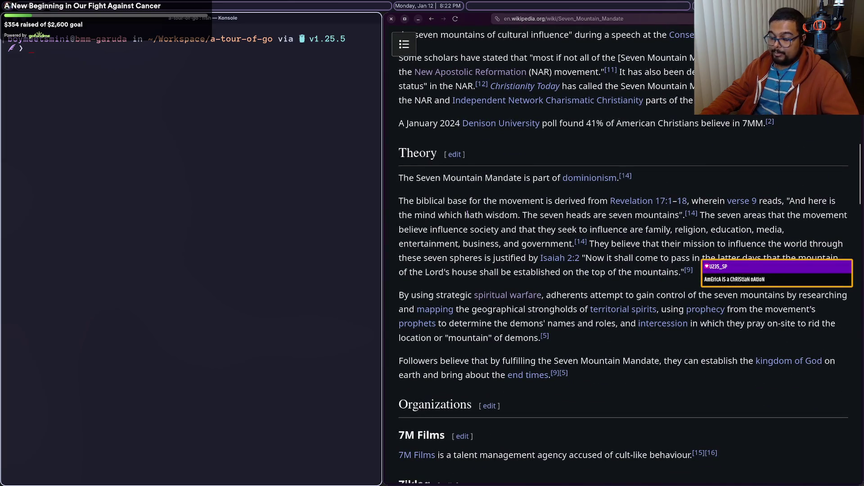
scroll(468, 218, up, 2)
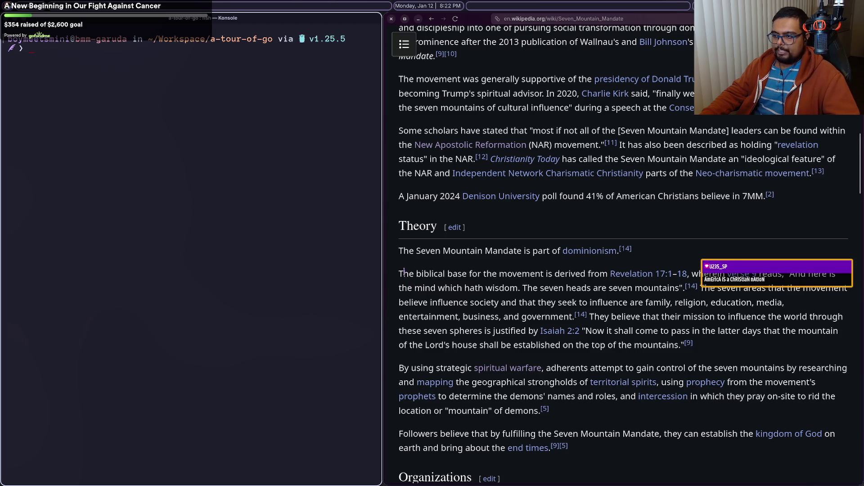
drag(404, 273, 558, 274)
click(558, 275)
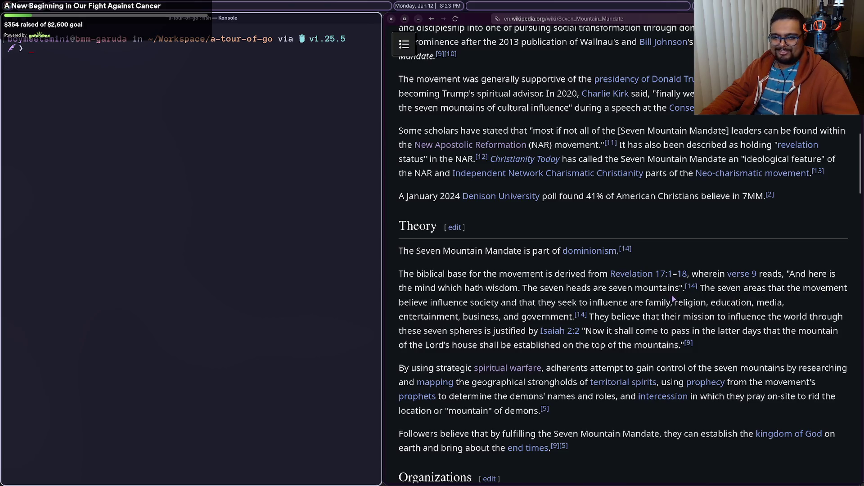
mouse_move(680, 288)
mouse_down()
mouse_move(590, 288)
mouse_move(681, 288)
mouse_up()
click(589, 288)
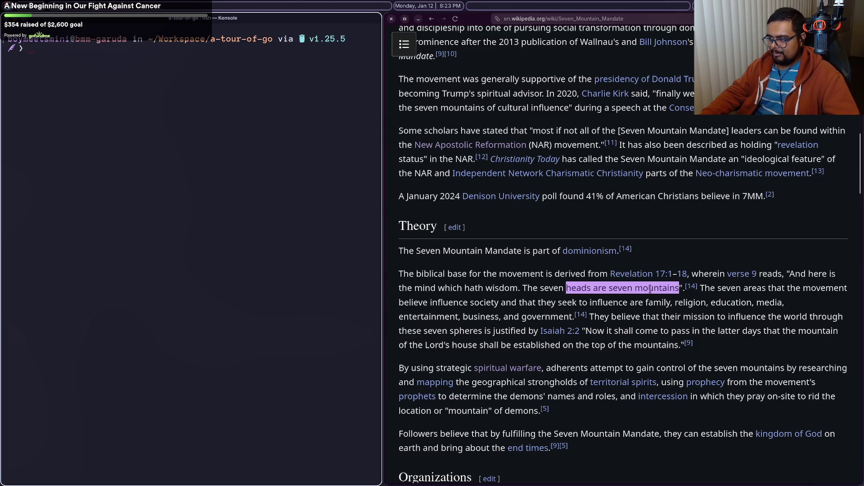
click(683, 288)
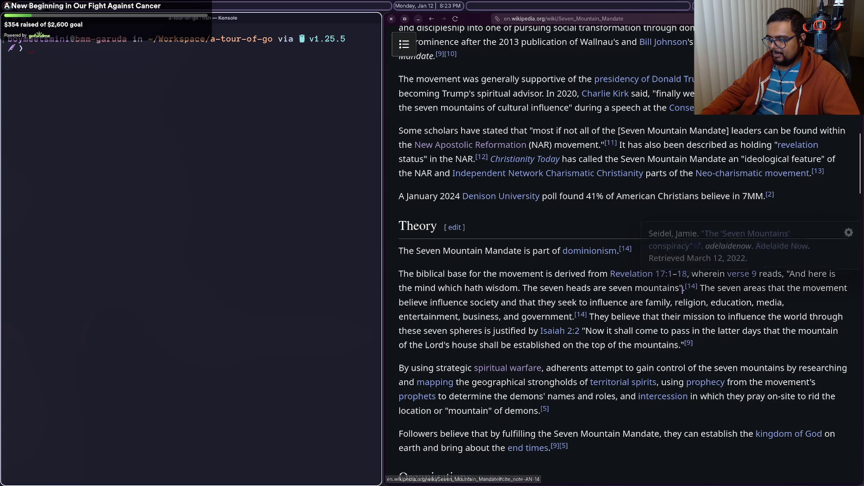
drag(684, 290, 576, 289)
click(578, 291)
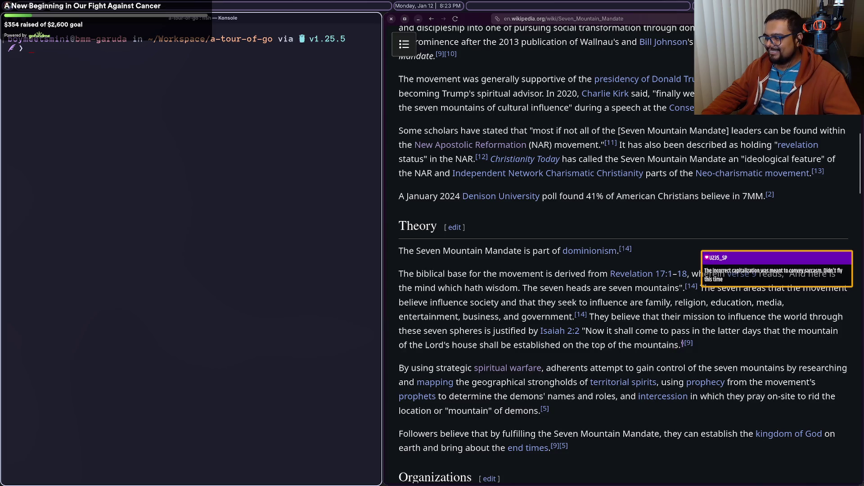
mouse_move(685, 345)
mouse_down()
mouse_move(632, 331)
mouse_move(545, 280)
mouse_move(533, 288)
mouse_move(518, 345)
mouse_up()
click(545, 279)
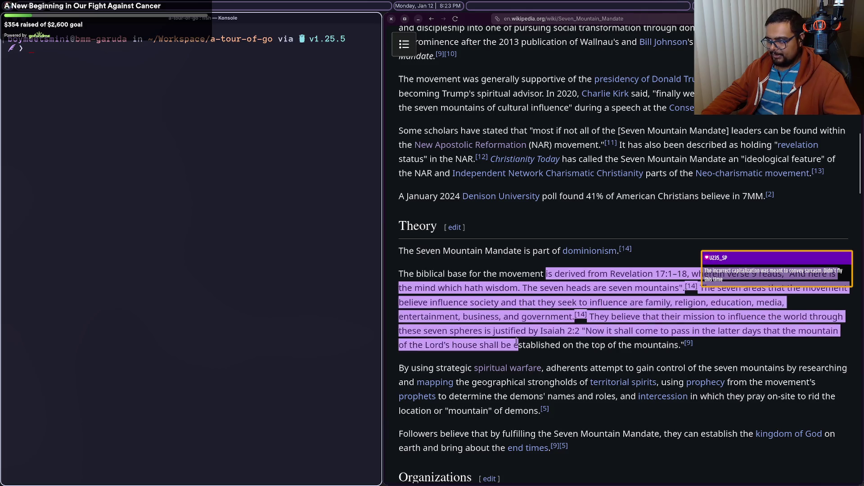
click(518, 345)
click(493, 291)
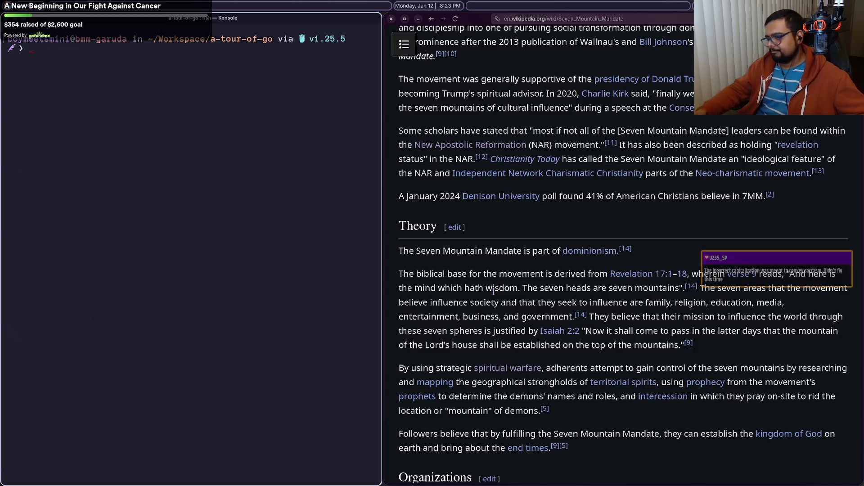
scroll(494, 291, down, 5)
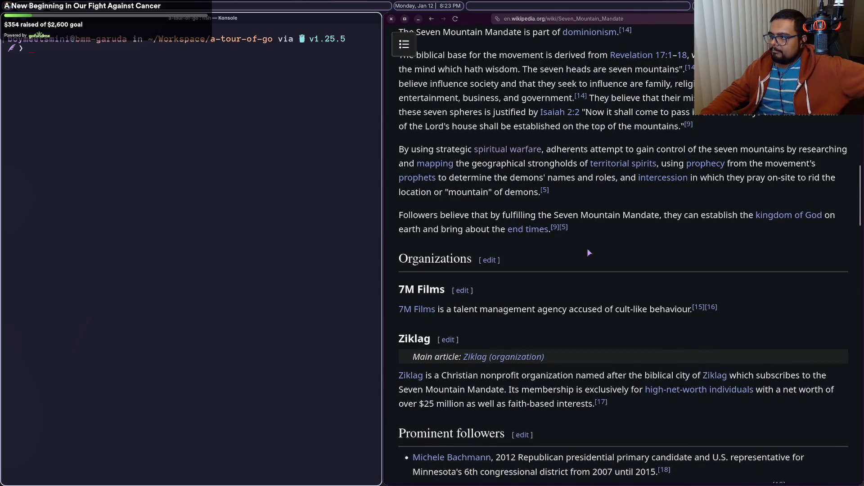
scroll(589, 253, up, 2)
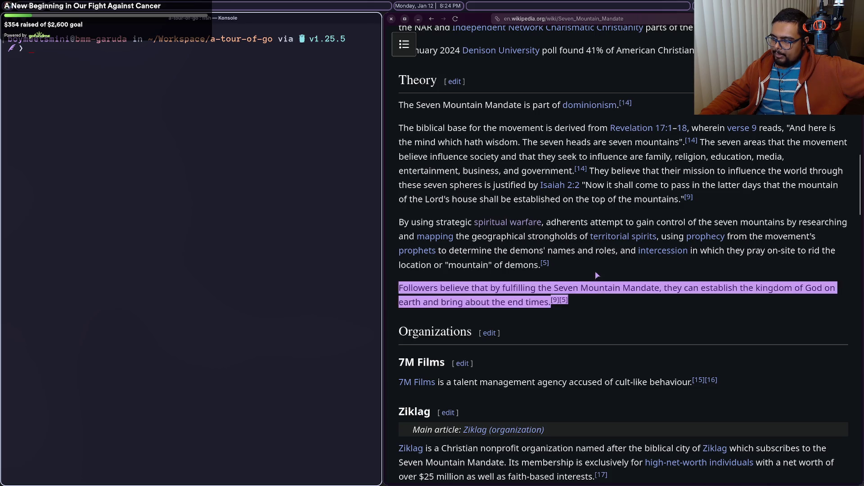
key(alt+Left)
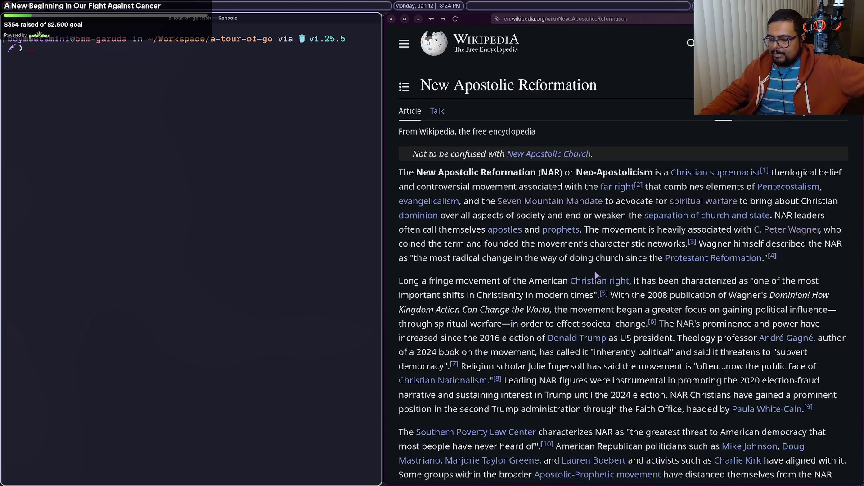
Step: Scroll the New Apostolic Reformation article, then switch to the ProPublica Nonprofit Explorer API tab
scroll(596, 275, down, 10)
scroll(595, 272, up, 8)
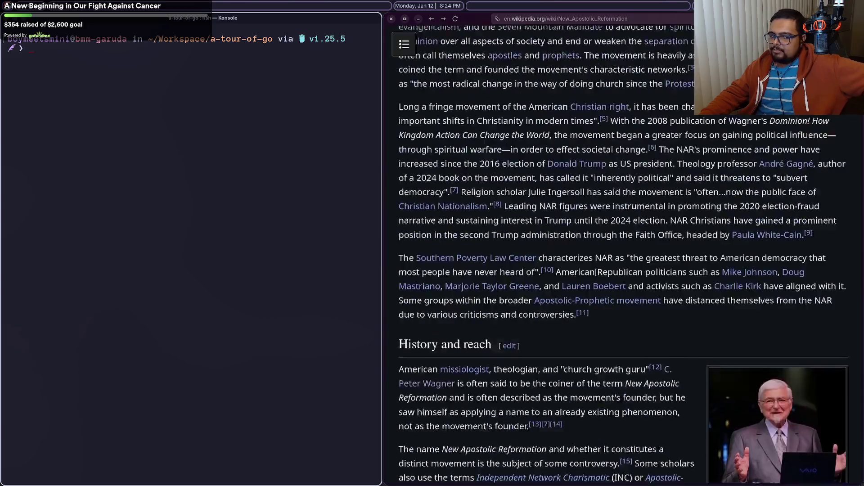
scroll(596, 276, down, 3)
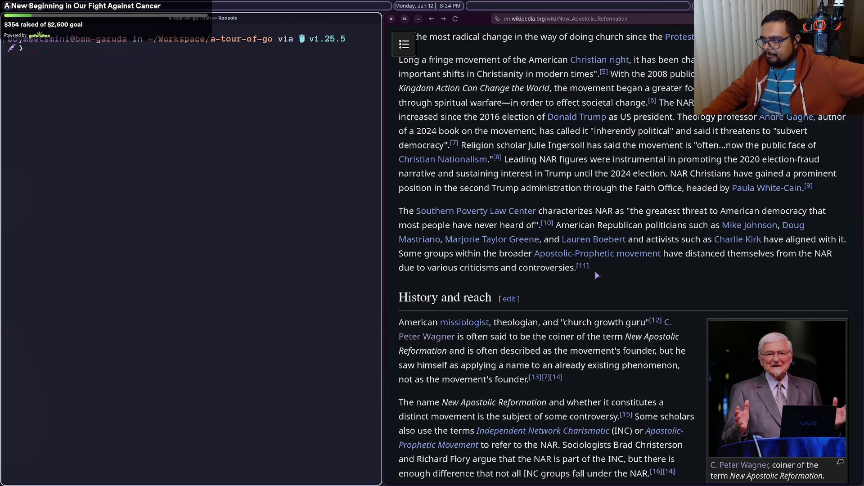
scroll(605, 271, up, 3)
drag(399, 284, 627, 311)
key(ctrl+Tab)
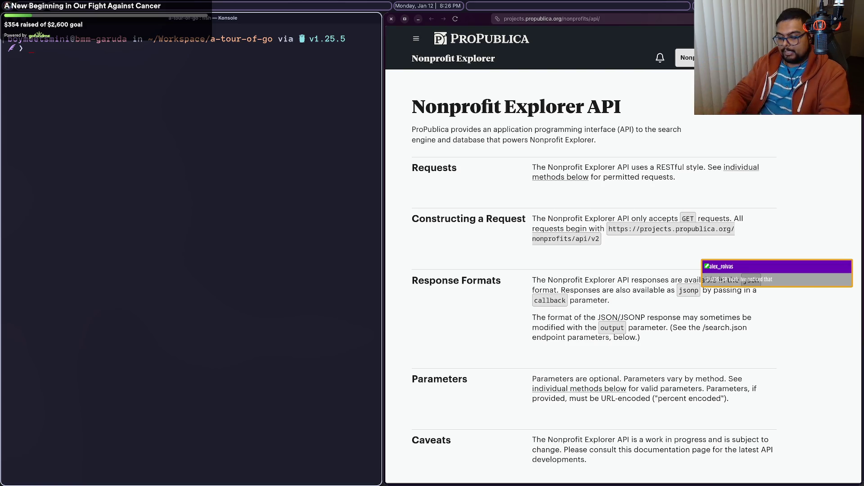
Step: Run a web search for 'golang json'
key(ctrl+l)
text(golang json)
key(Return)
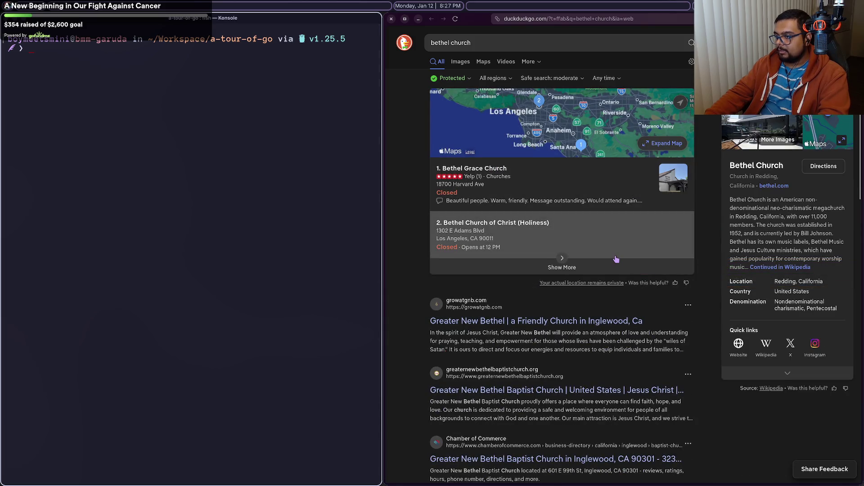
Step: Add 'redding' to the Bethel Church search and open the official Bethel Church website
click(499, 43)
text(redding)
key(Return)
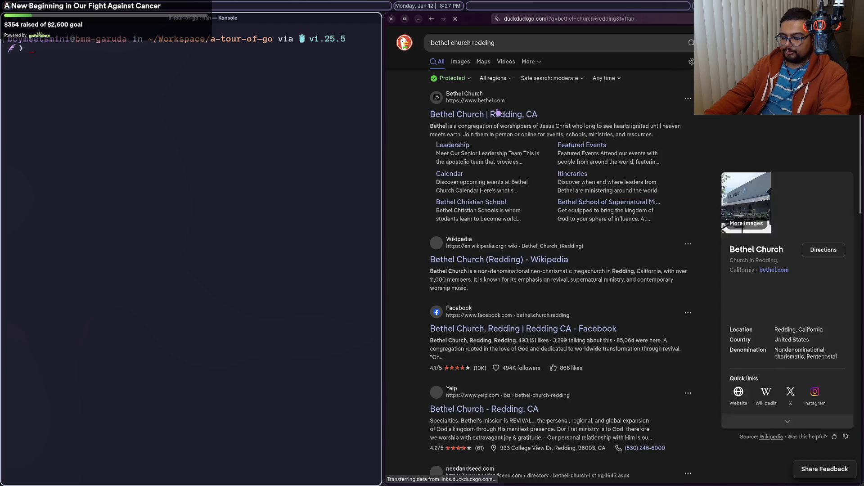
click(499, 382)
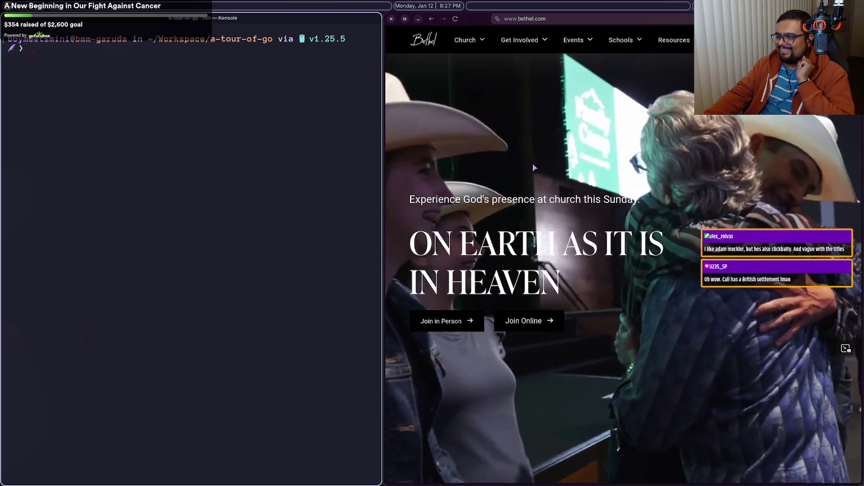
Step: Scroll through Bethel's homepage, then switch to the Nonprofit Explorer API v2 tab
scroll(531, 171, down, 5)
scroll(531, 175, down, 15)
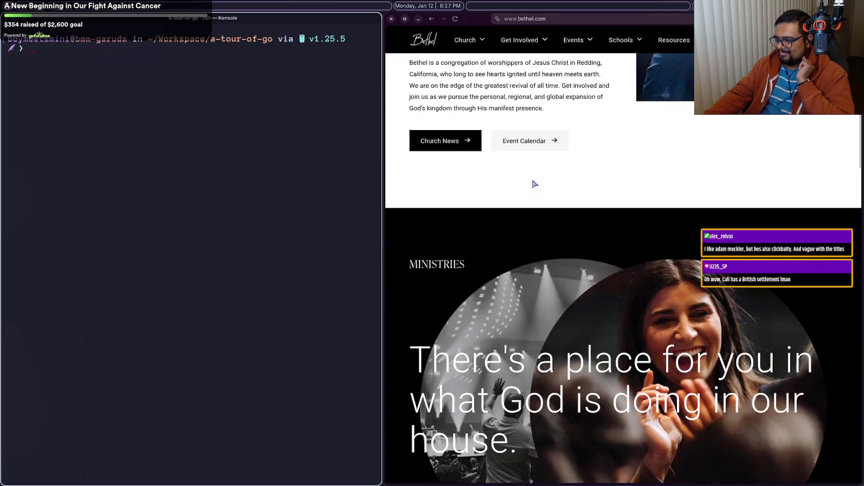
scroll(536, 266, down, 5)
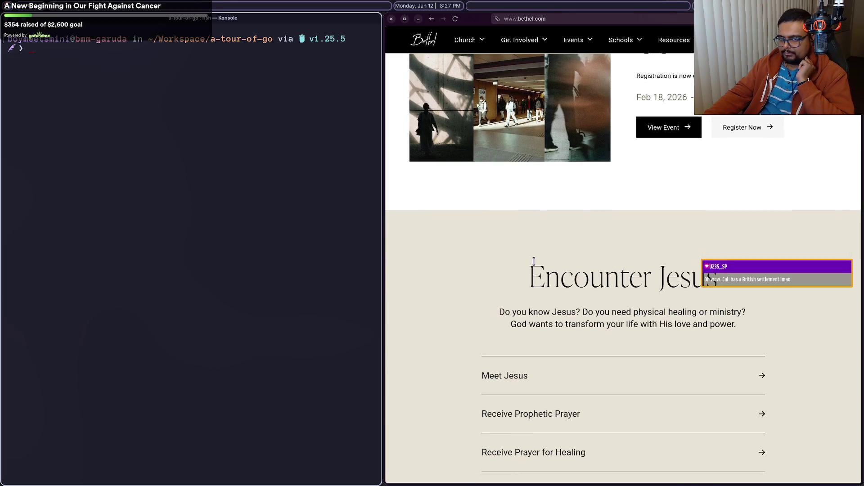
scroll(534, 261, up, 8)
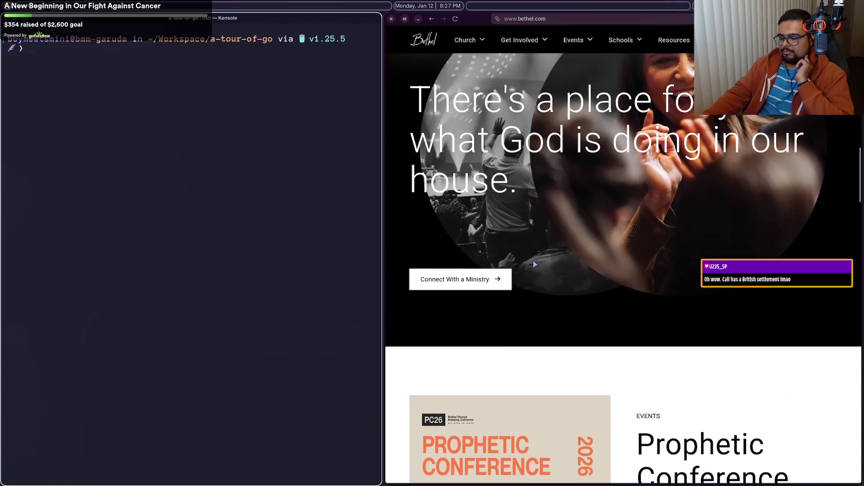
scroll(535, 265, up, 7)
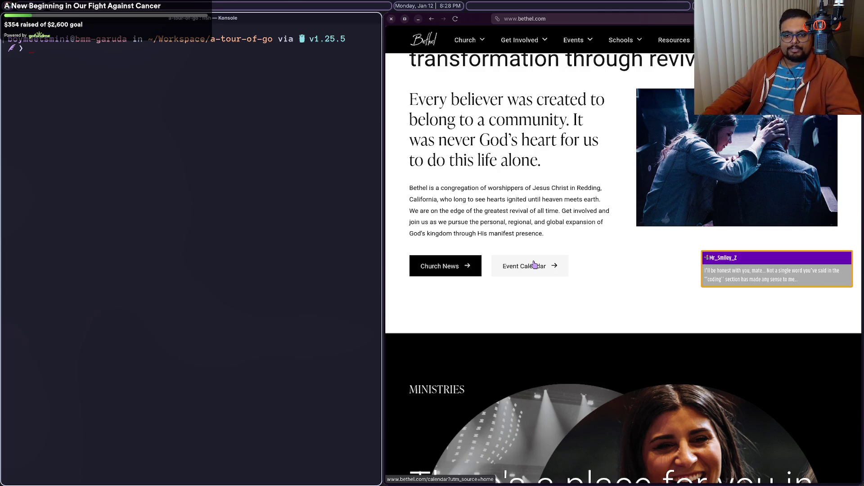
scroll(536, 263, up, 10)
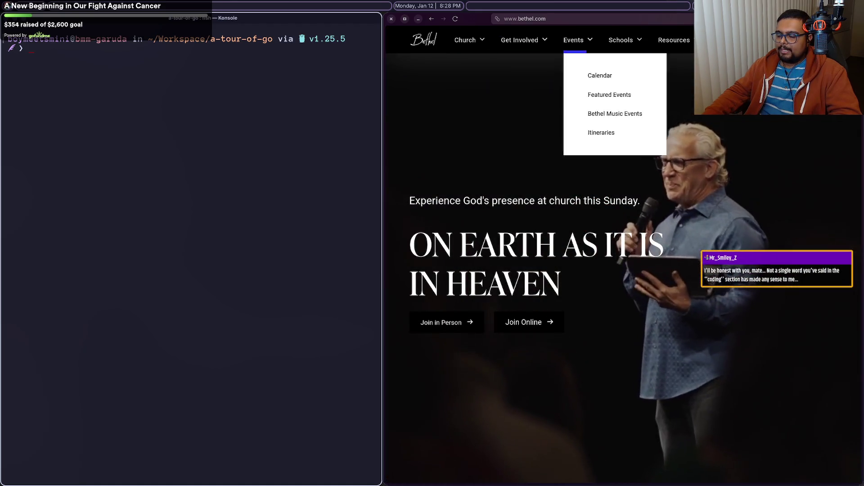
mouse_move(694, 457)
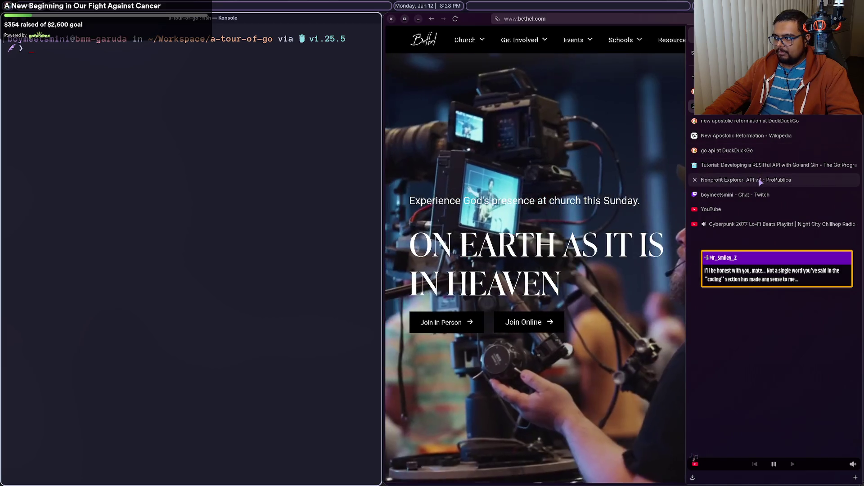
click(760, 182)
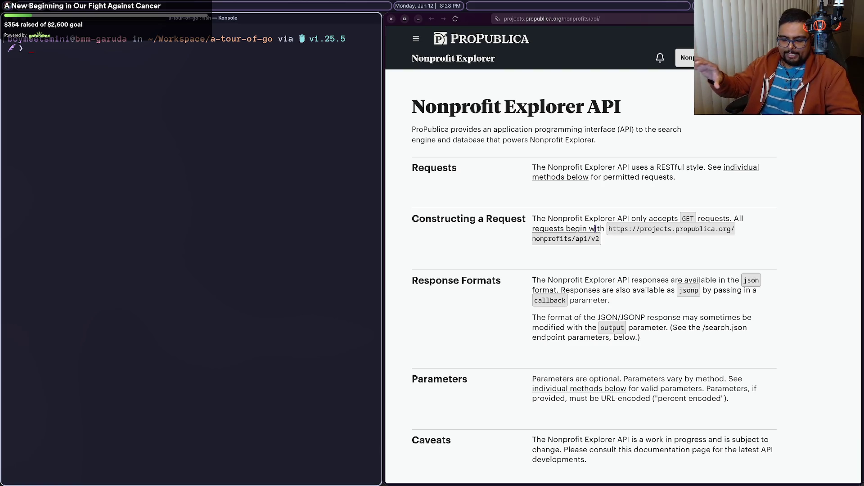
Step: Search Nonprofit Explorer for 'bethel' and browse the results
mouse_move(689, 123)
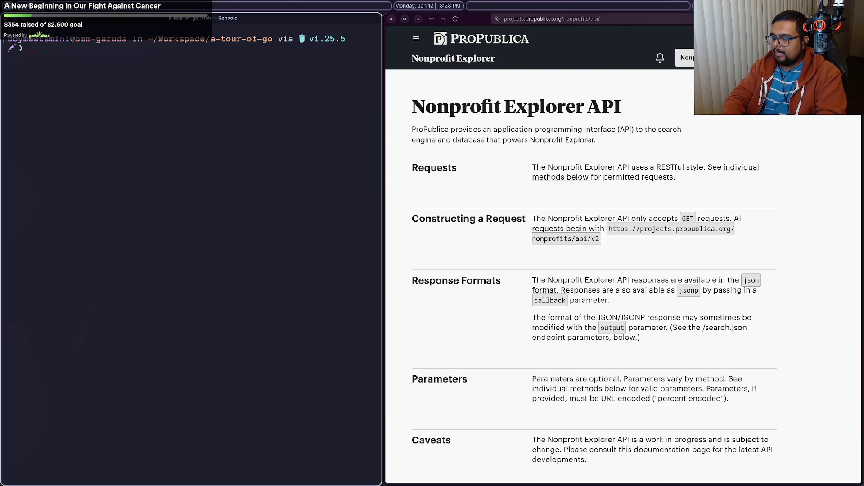
key(Return)
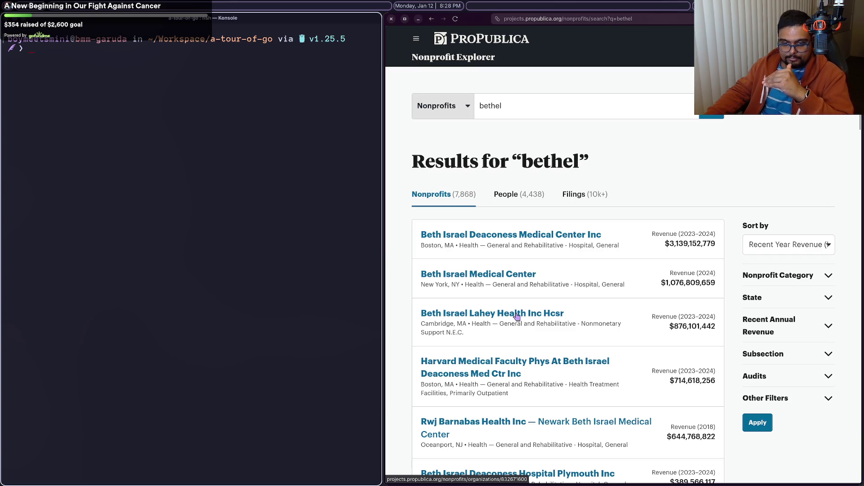
scroll(517, 317, down, 5)
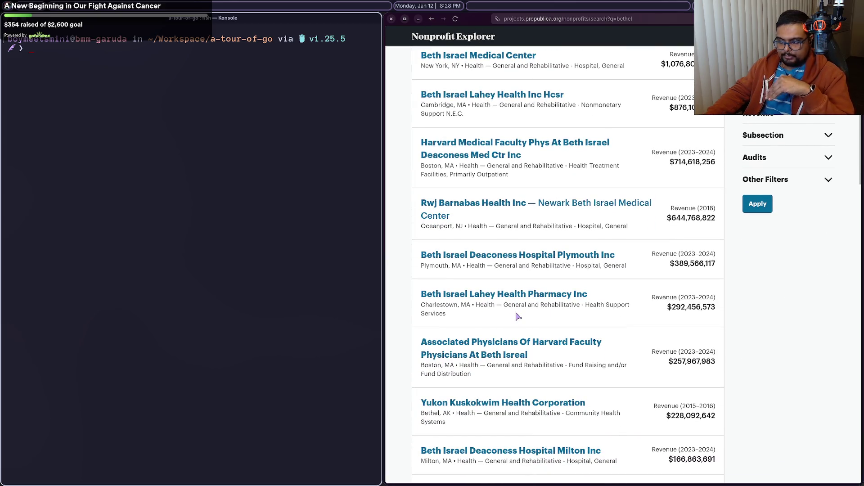
scroll(517, 317, down, 5)
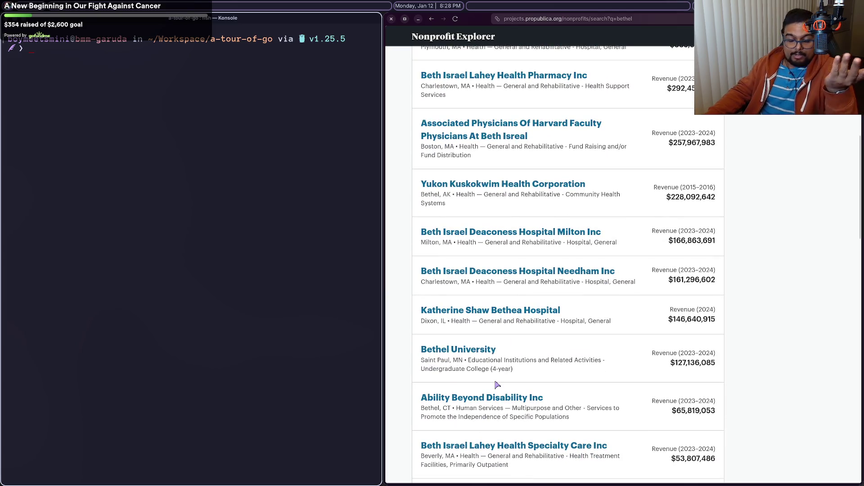
scroll(600, 333, down, 3)
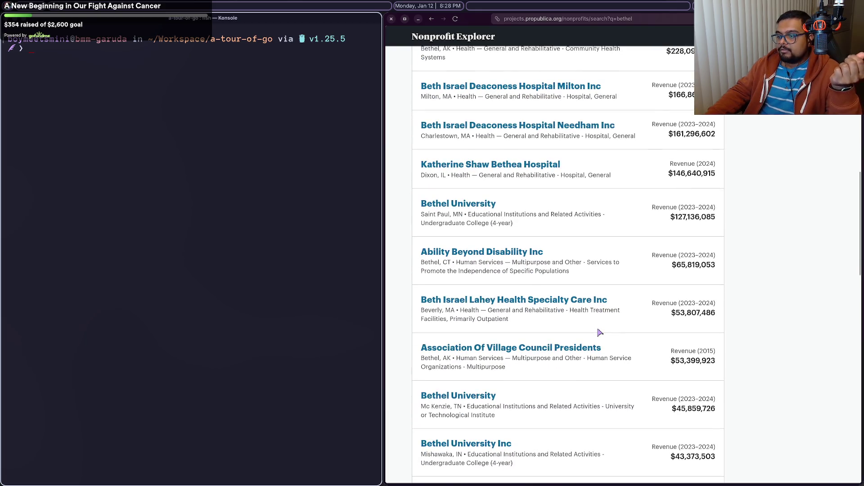
scroll(605, 334, down, 5)
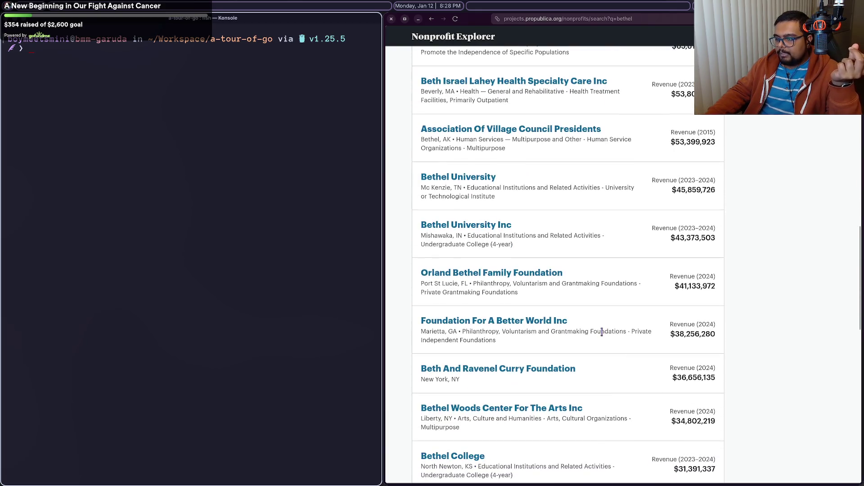
scroll(602, 331, up, 13)
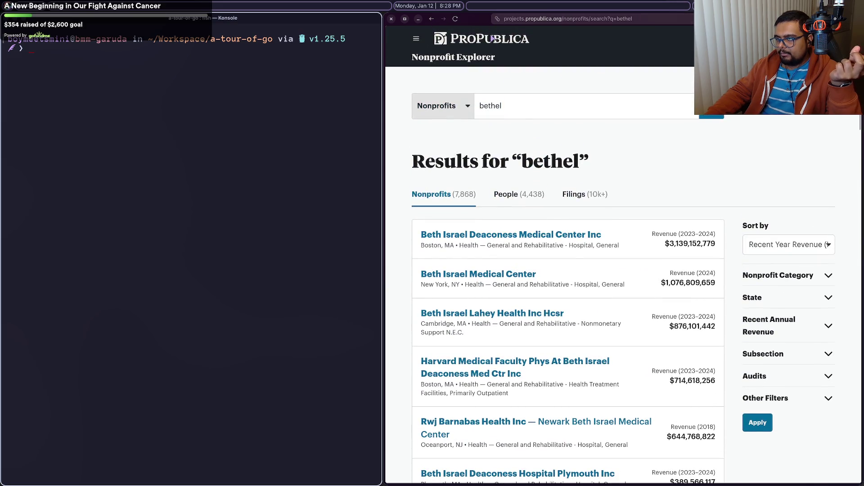
Step: Search nonprofits for 'bethel church' and scroll through the matches
click(523, 103)
text(chu)
key(BackSpace)
key(BackSpace)
key(BackSpace)
text(church)
key(Return)
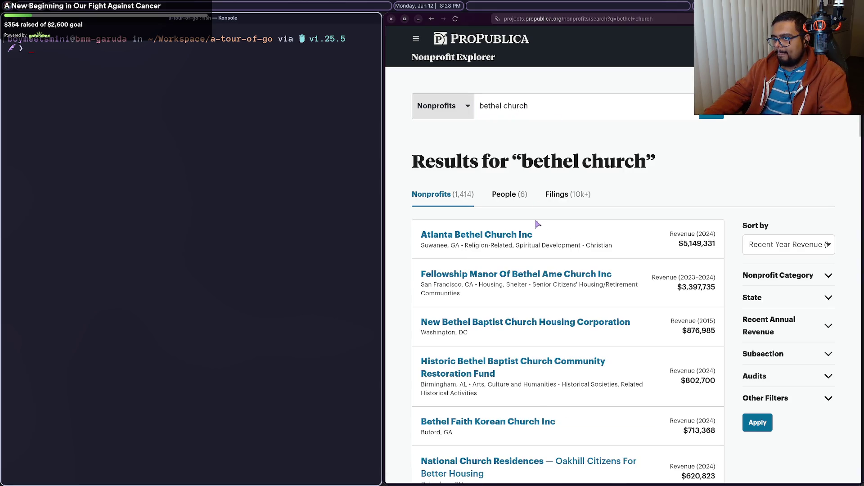
scroll(509, 280, down, 5)
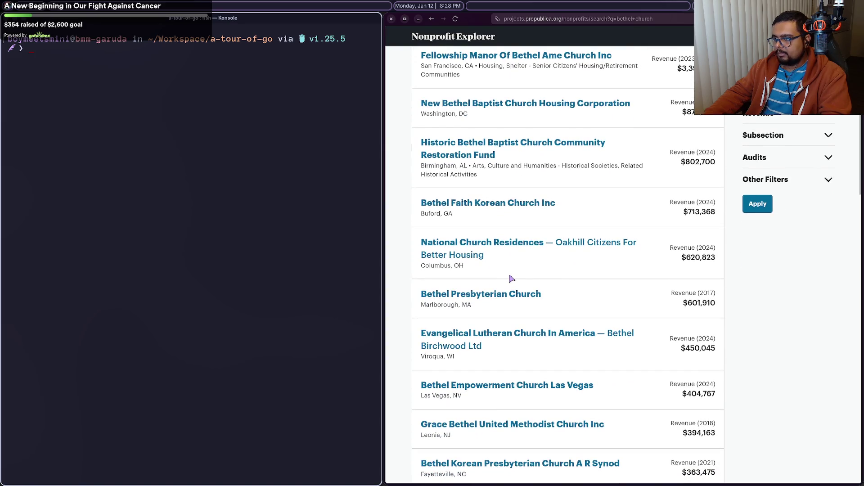
scroll(512, 280, down, 2)
scroll(511, 280, down, 8)
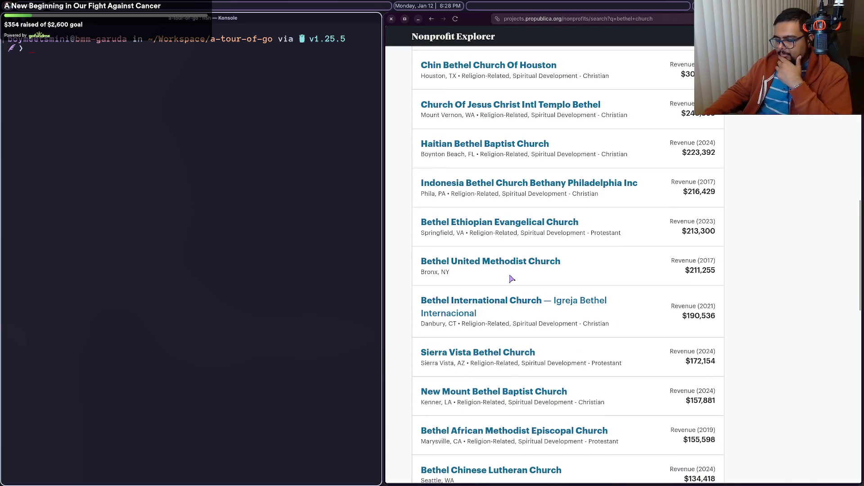
scroll(512, 279, down, 6)
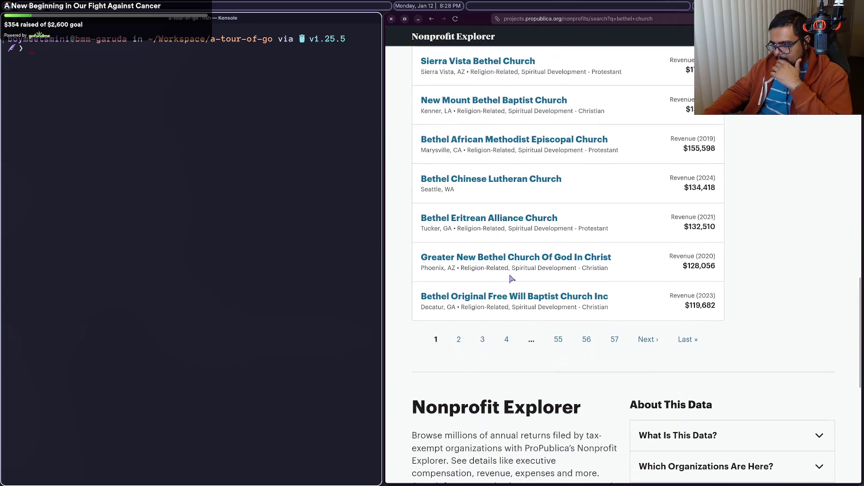
scroll(511, 279, up, 15)
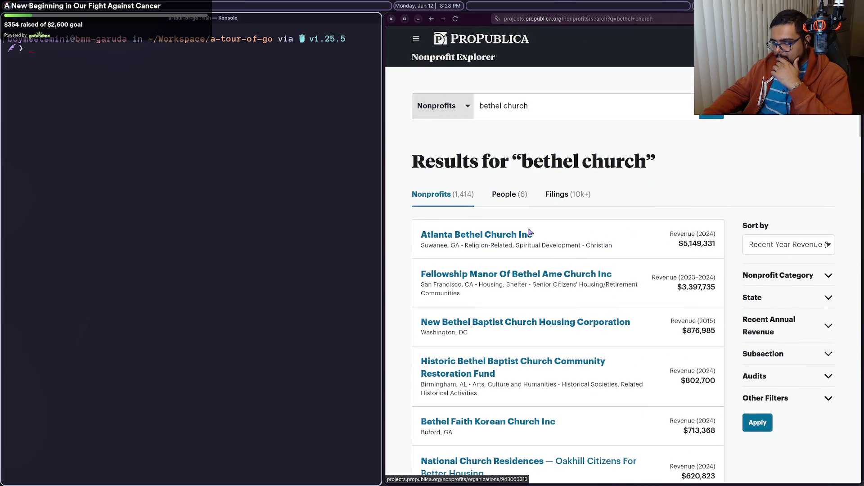
Step: Change the query to 'bethel ministries' and review the results
double_click(505, 108)
text(ministries)
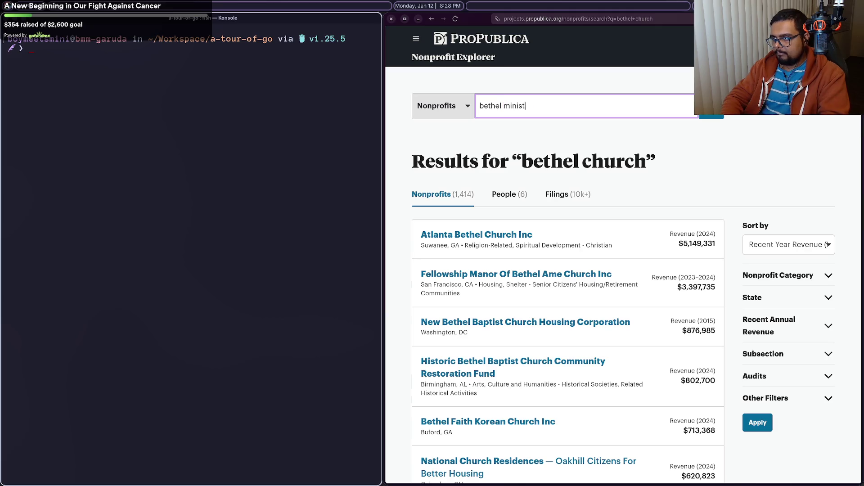
key(Return)
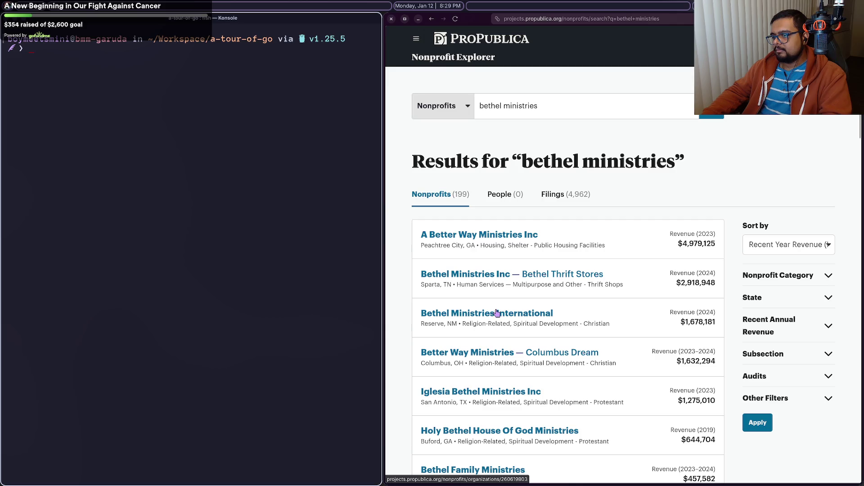
scroll(497, 313, down, 2)
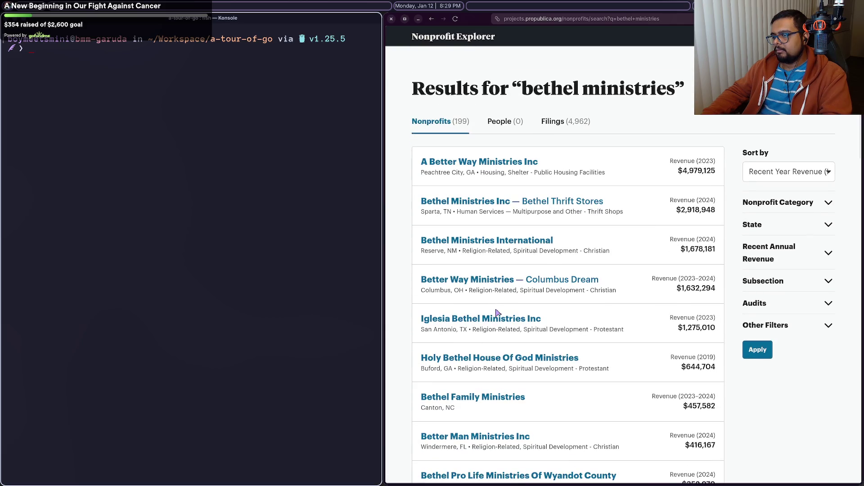
scroll(497, 313, down, 3)
scroll(497, 331, down, 8)
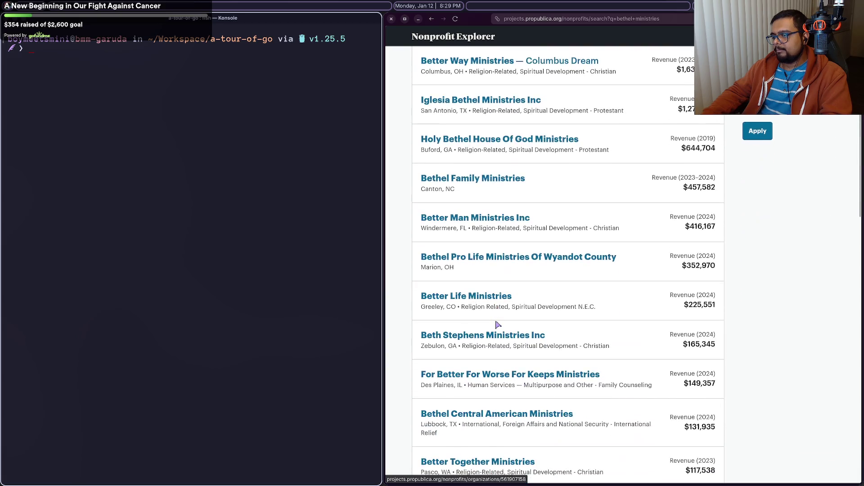
scroll(501, 342, up, 10)
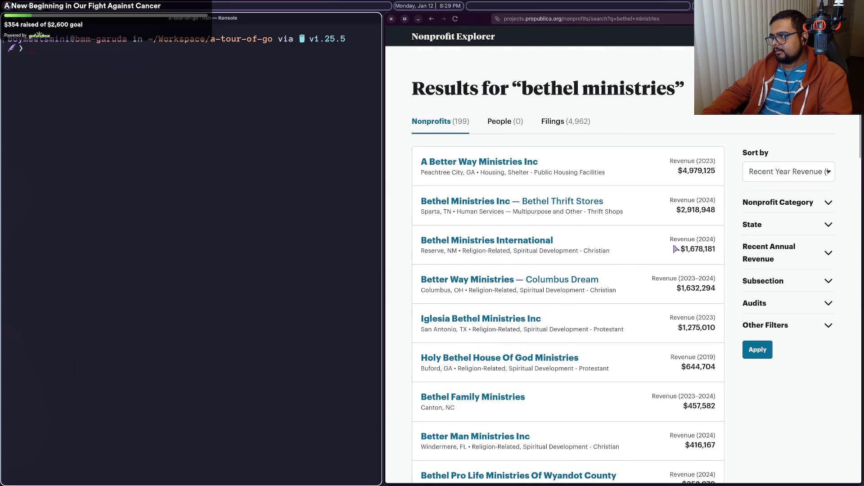
Step: Filter the bethel ministries results to California
click(774, 225)
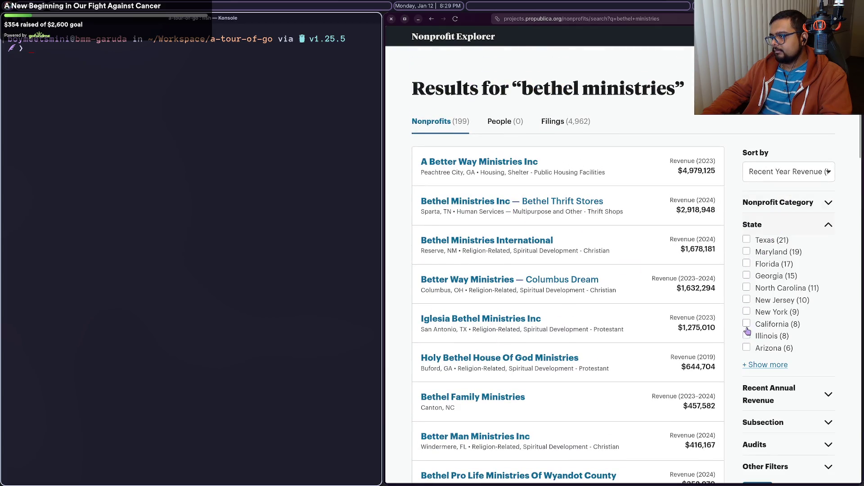
scroll(780, 358, down, 11)
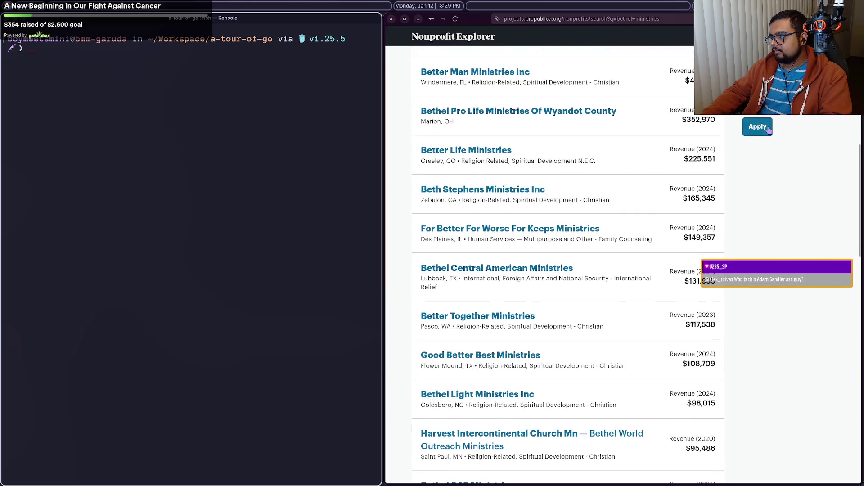
click(769, 129)
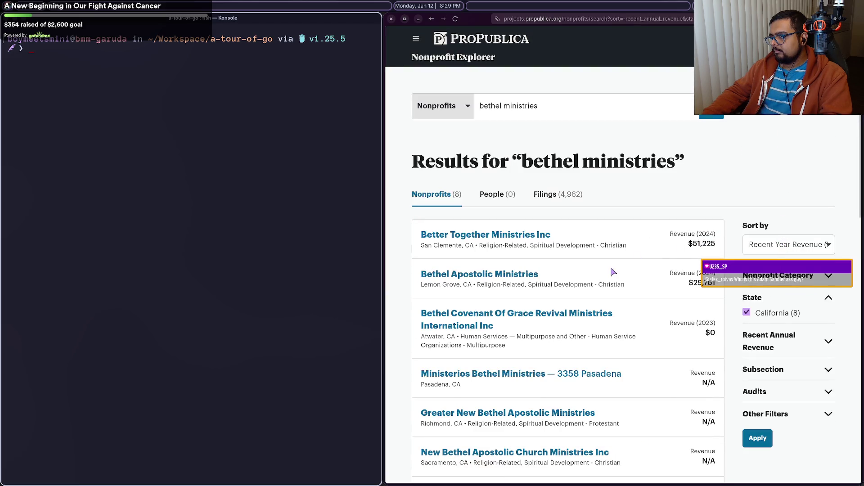
scroll(519, 280, down, 3)
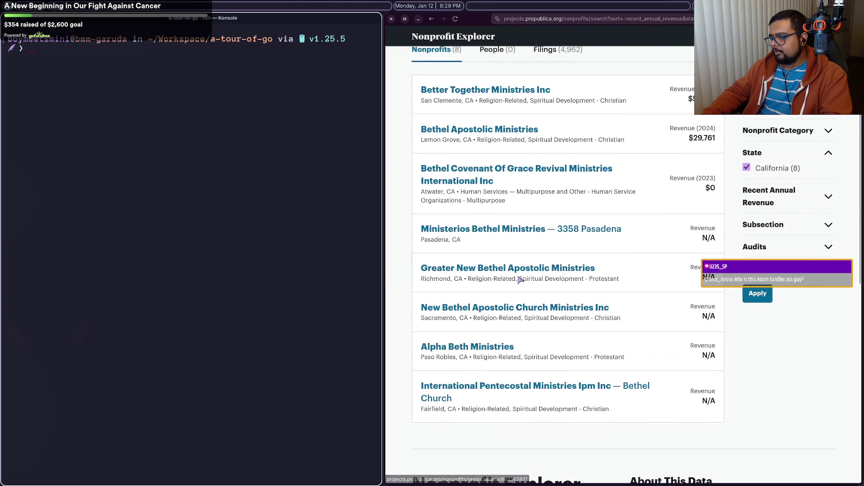
scroll(513, 389, up, 3)
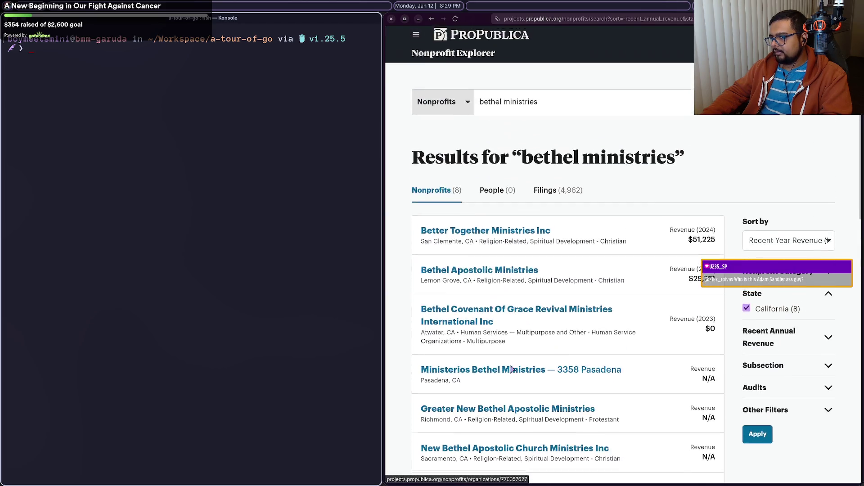
Step: Search just 'bethel', restrict it to California, and open the Bethel Music organization page
double_click(530, 107)
key(BackSpace)
key(Return)
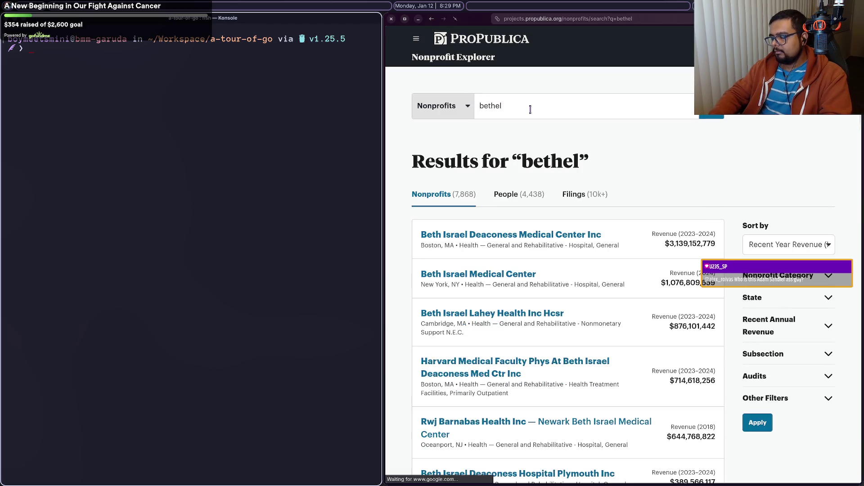
click(820, 301)
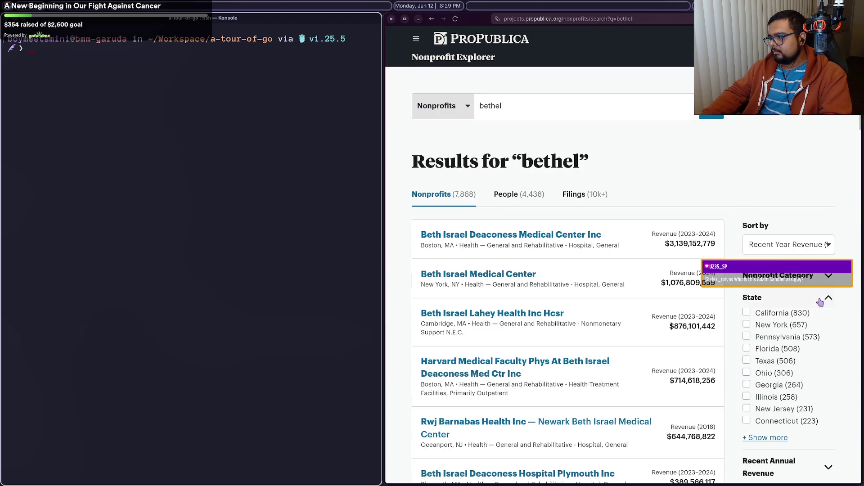
click(765, 313)
scroll(776, 454, down, 1)
scroll(777, 454, down, 6)
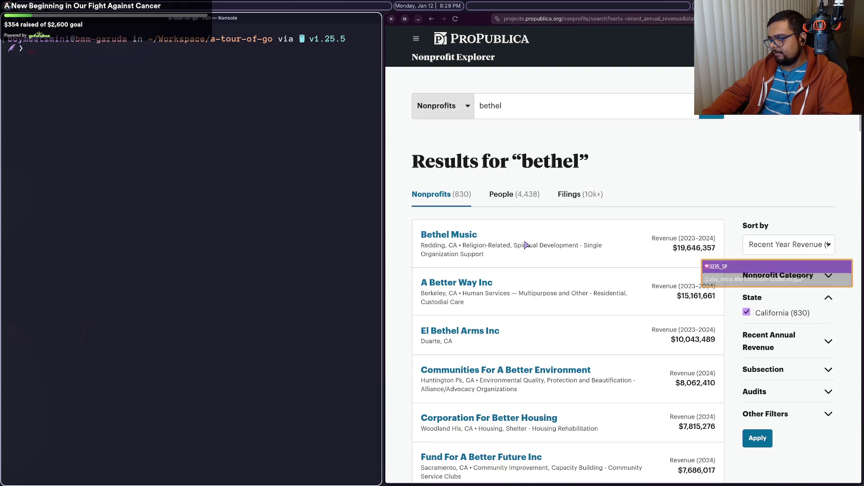
click(466, 232)
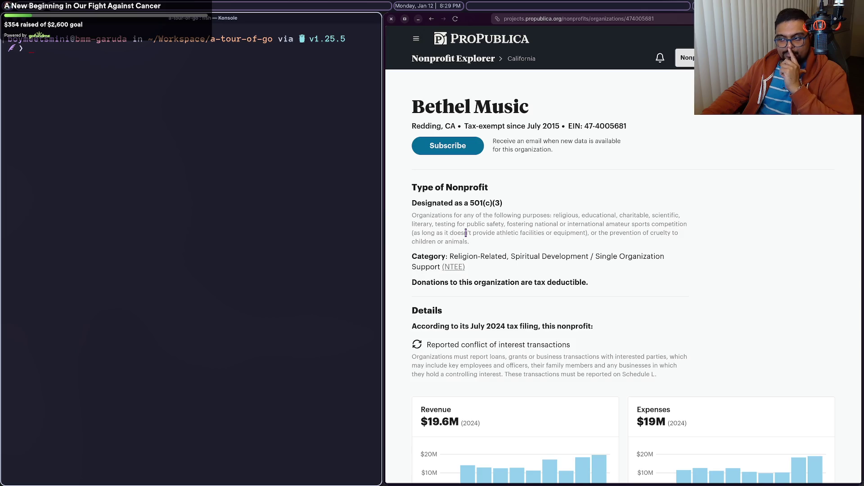
scroll(466, 233, down, 5)
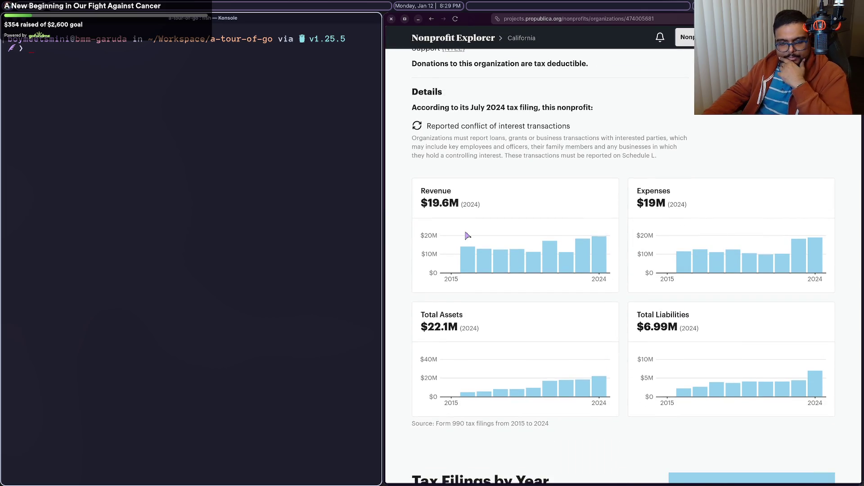
scroll(483, 174, up, 5)
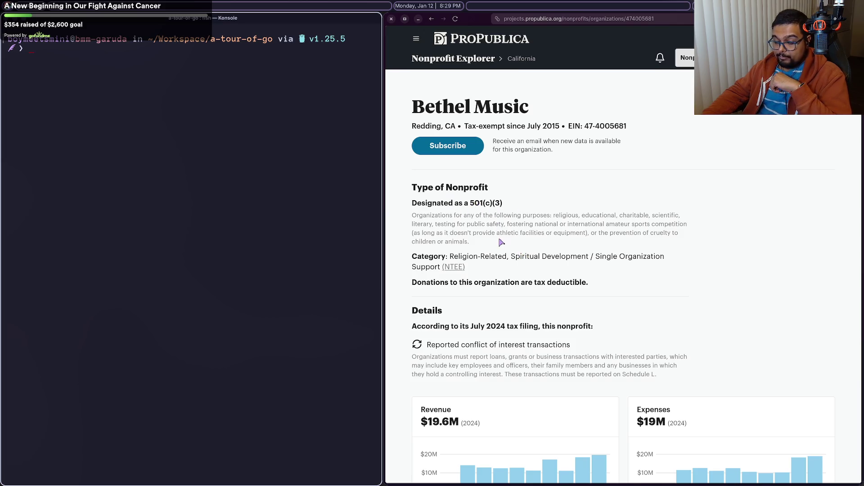
scroll(501, 242, down, 15)
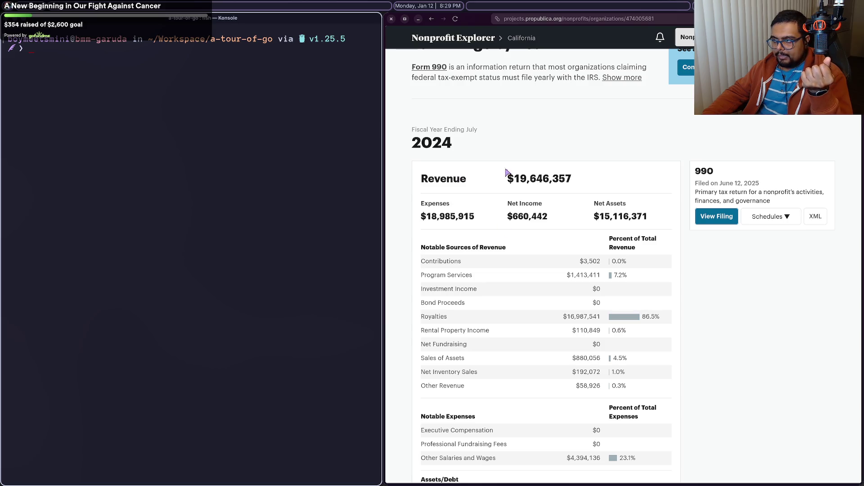
mouse_move(564, 317)
mouse_down()
mouse_move(674, 320)
mouse_move(563, 317)
mouse_move(419, 178)
mouse_up()
click(674, 322)
click(566, 314)
click(581, 317)
double_click(582, 316)
drag(567, 316, 542, 318)
click(543, 318)
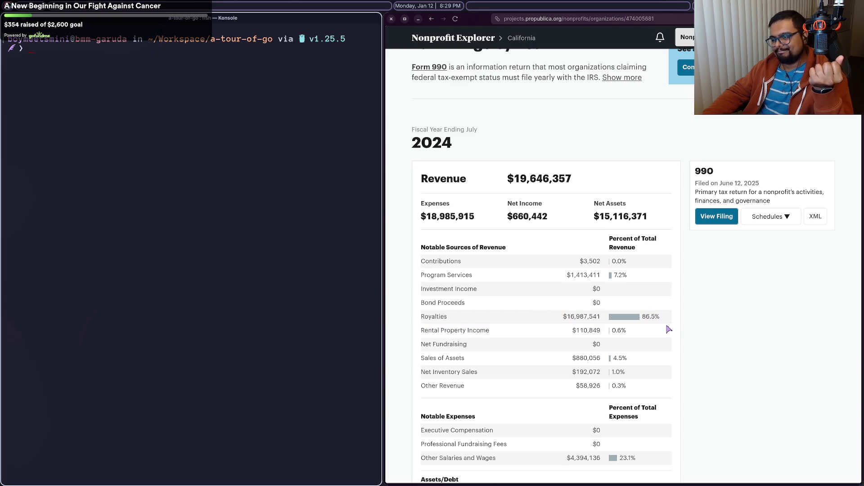
scroll(653, 324, down, 5)
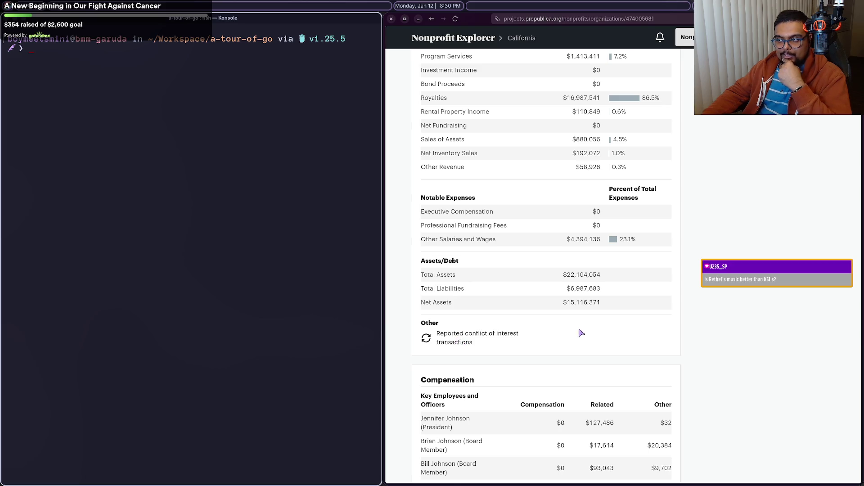
scroll(576, 332, up, 10)
scroll(572, 332, up, 7)
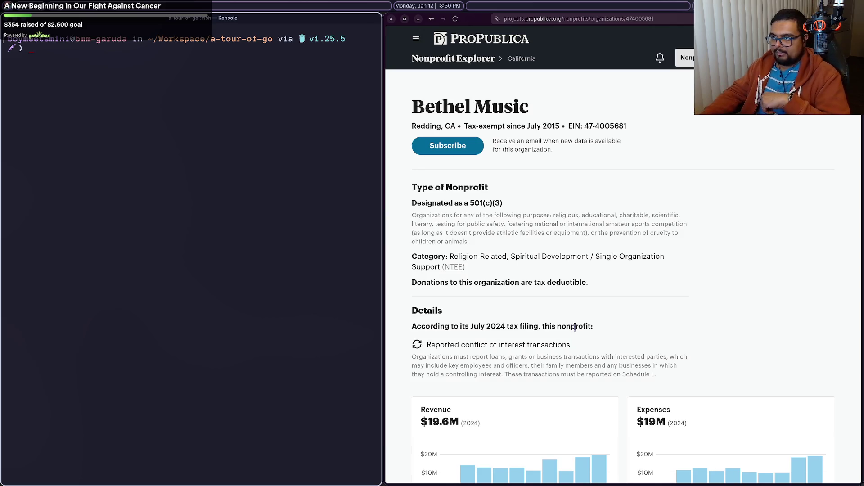
key(alt+Left)
Step: Search DuckDuckGo for the former Bethel worship leader and open his full Wikipedia article
key(ctrl+t)
text(sea)
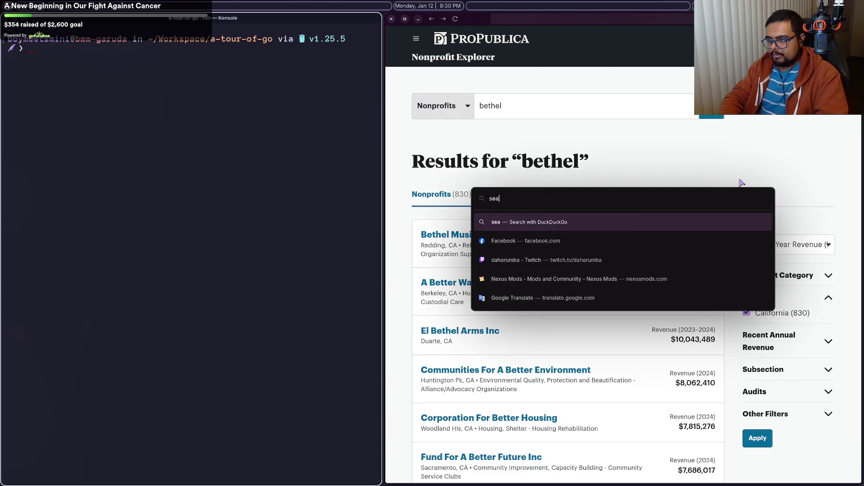
text(n feucht)
key(Return)
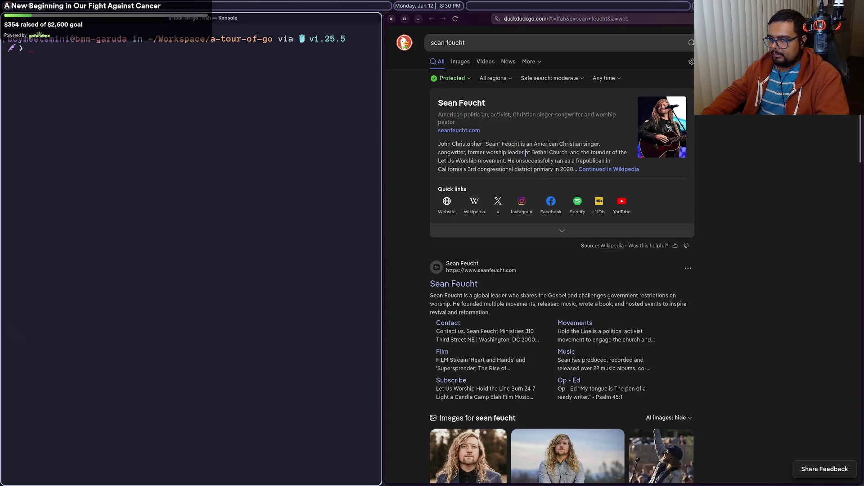
click(603, 170)
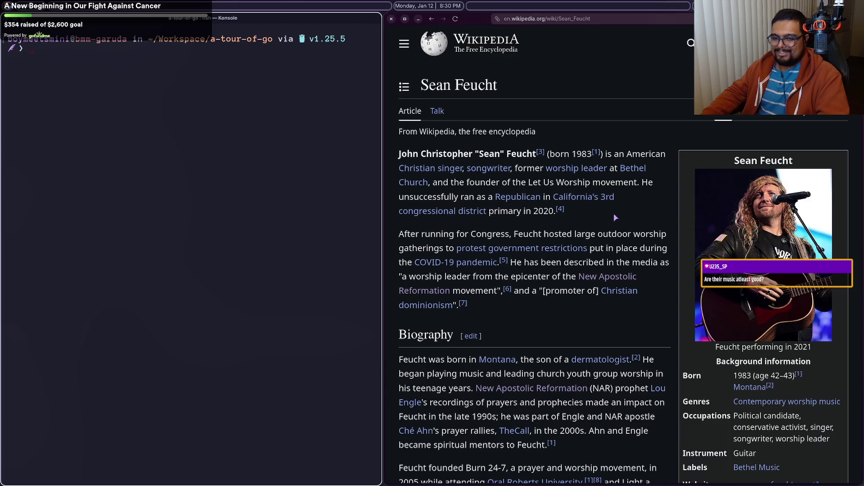
key(ctrl+minus)
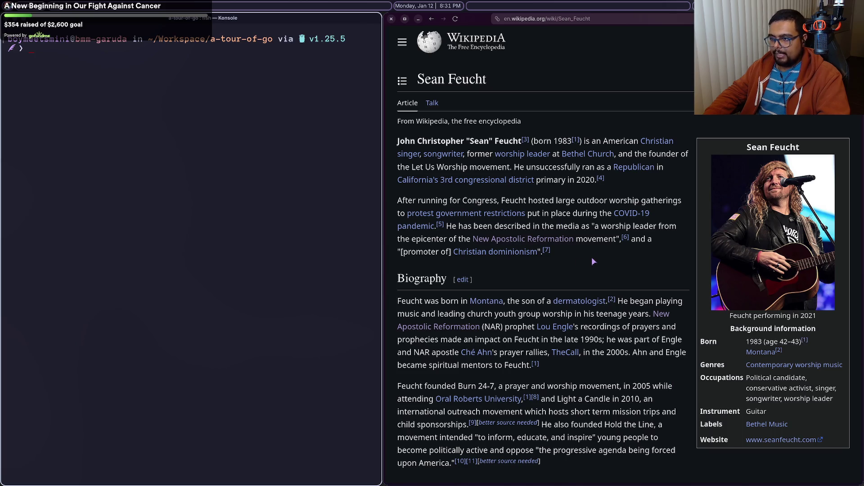
scroll(592, 261, down, 8)
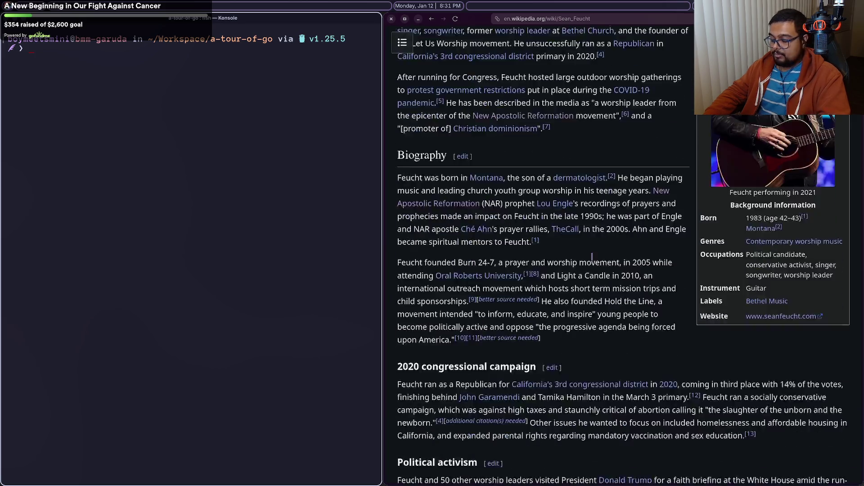
scroll(592, 258, down, 3)
scroll(592, 258, down, 2)
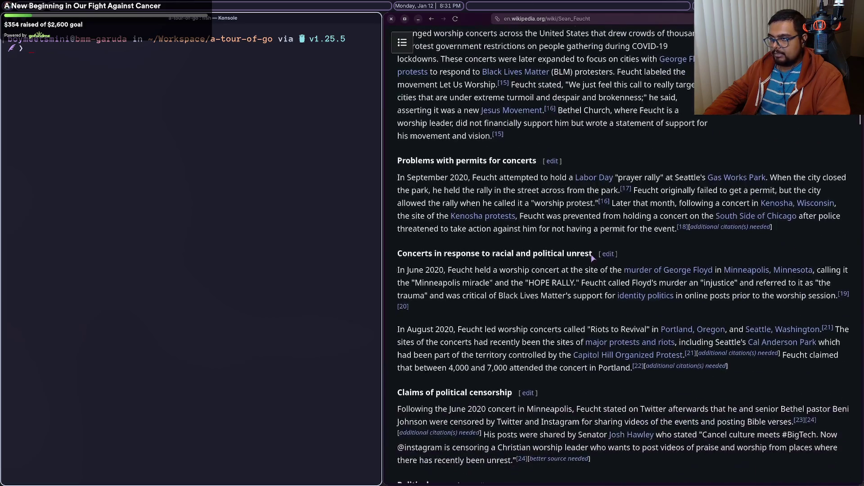
scroll(592, 255, up, 3)
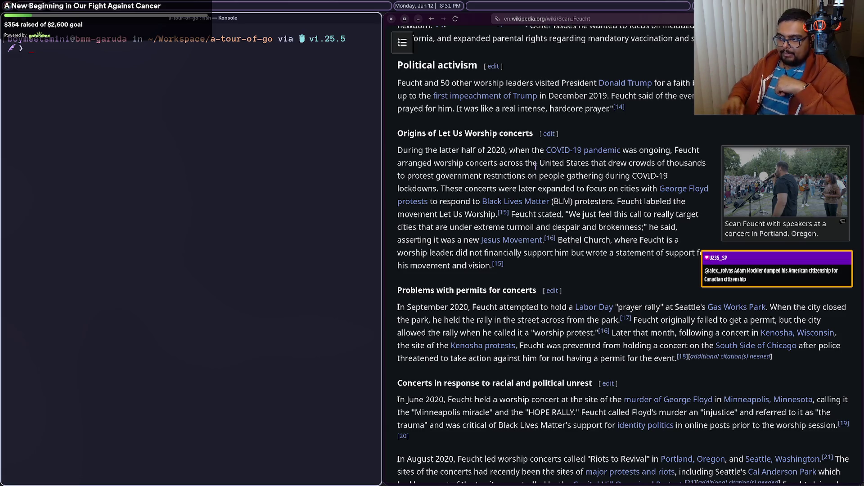
mouse_move(554, 265)
mouse_down()
mouse_move(577, 177)
mouse_move(495, 266)
mouse_move(605, 253)
mouse_move(579, 178)
mouse_up()
click(578, 178)
click(579, 178)
scroll(578, 178, down, 3)
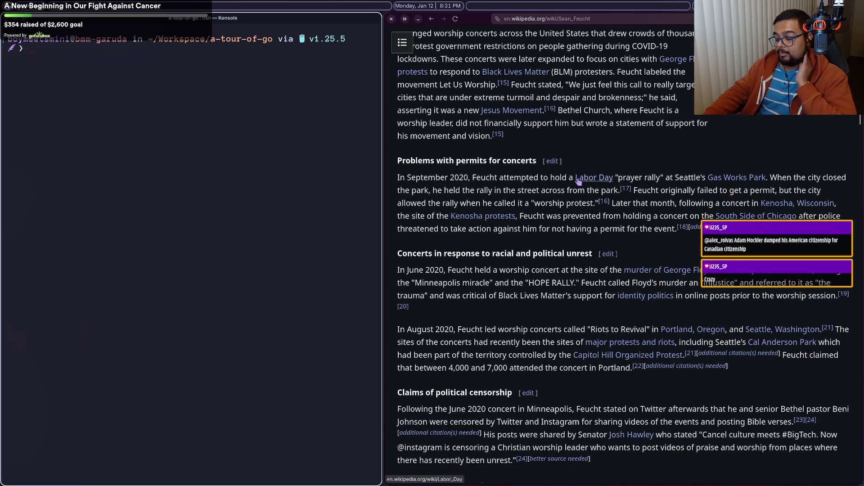
mouse_move(579, 188)
scroll(519, 265, down, 2)
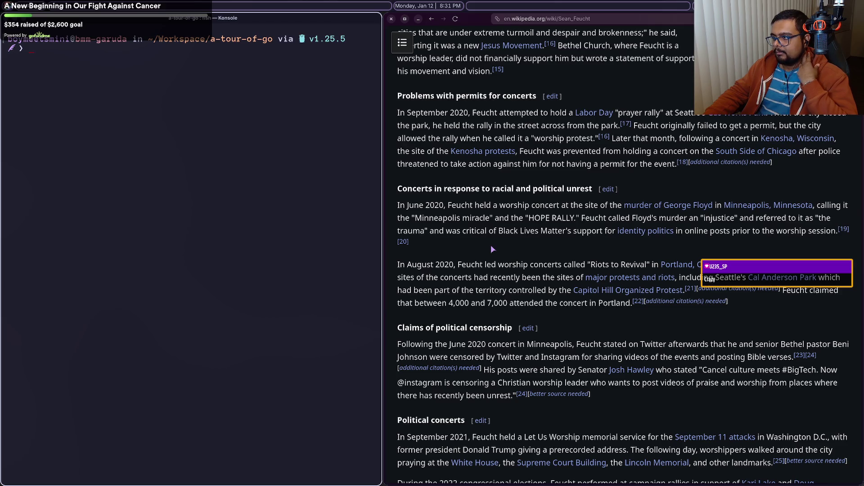
mouse_move(492, 249)
mouse_down()
mouse_move(529, 315)
mouse_move(554, 328)
mouse_up()
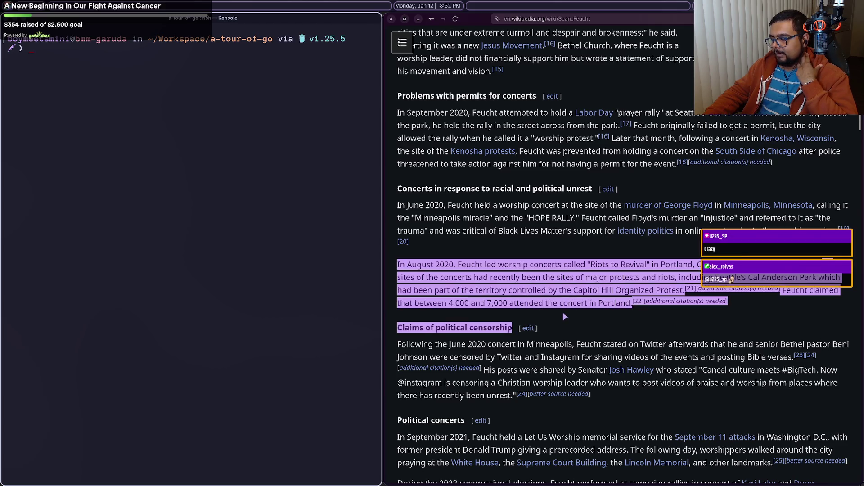
click(565, 317)
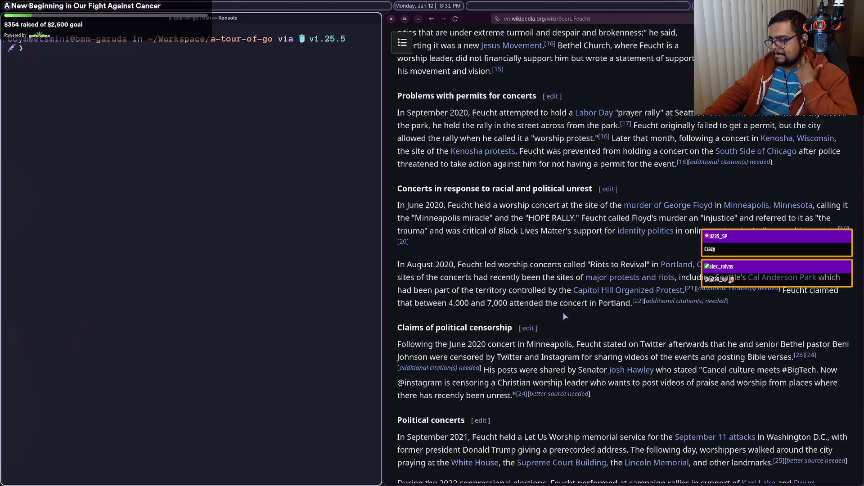
scroll(564, 316, down, 8)
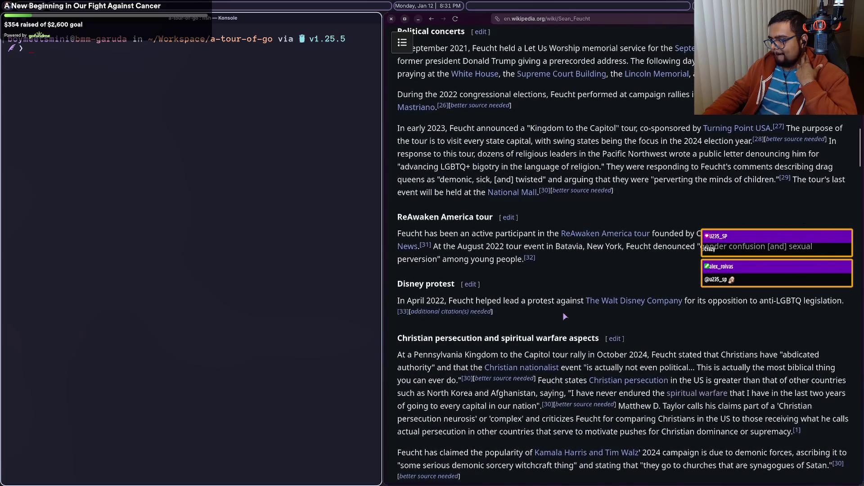
scroll(564, 317, down, 4)
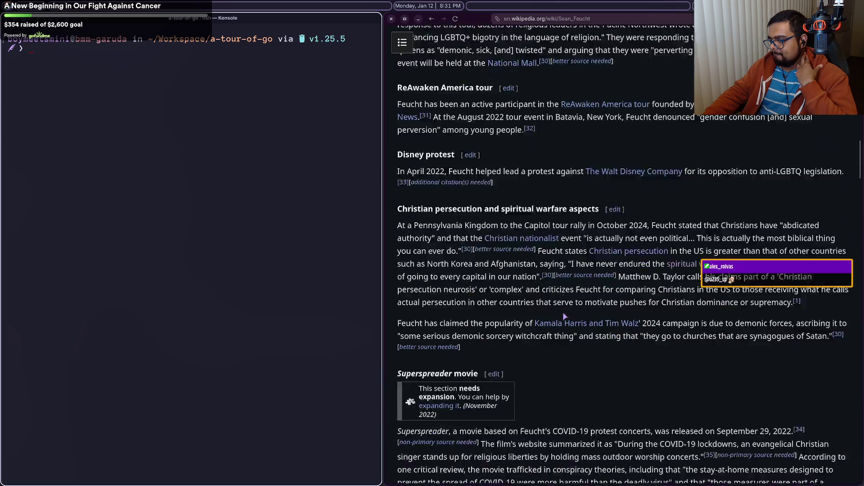
scroll(565, 317, down, 5)
scroll(565, 317, up, 3)
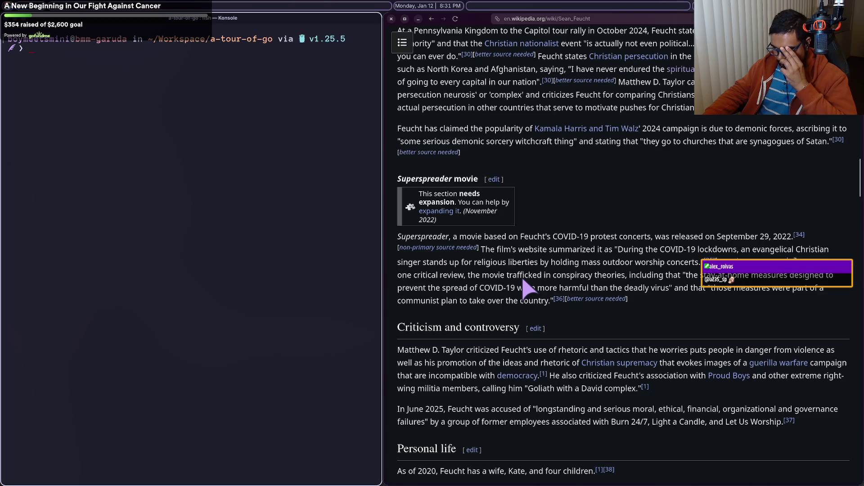
scroll(523, 282, down, 3)
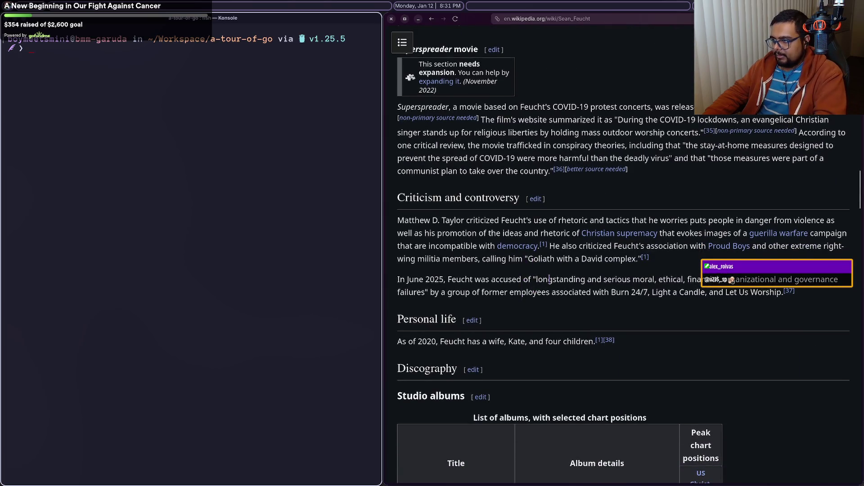
scroll(614, 293, up, 15)
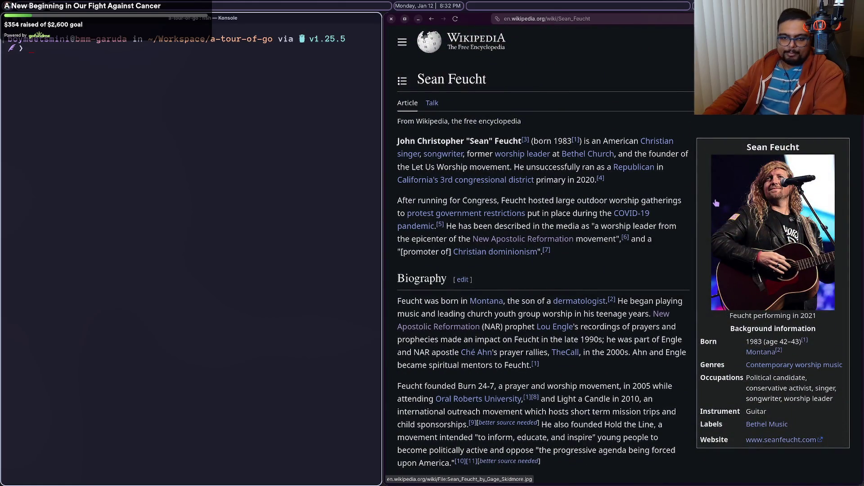
Step: Go back to the worship leader search results and move past the Bethel Church tabs
mouse_move(859, 210)
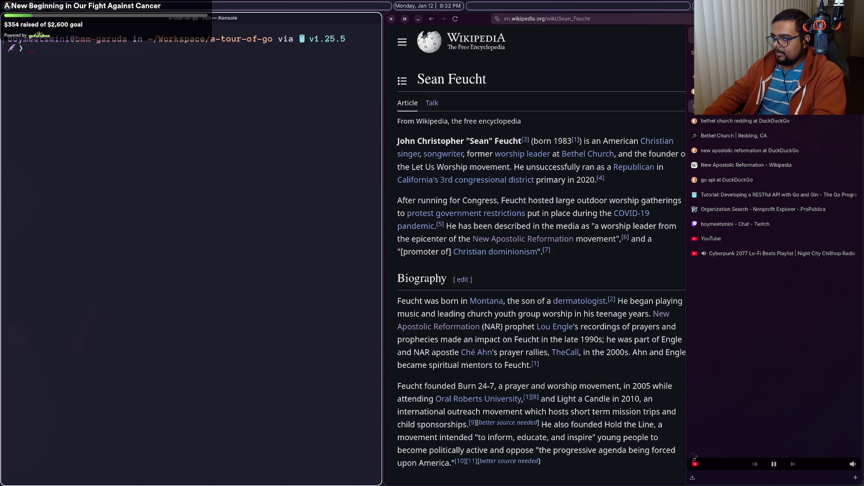
key(alt+Left)
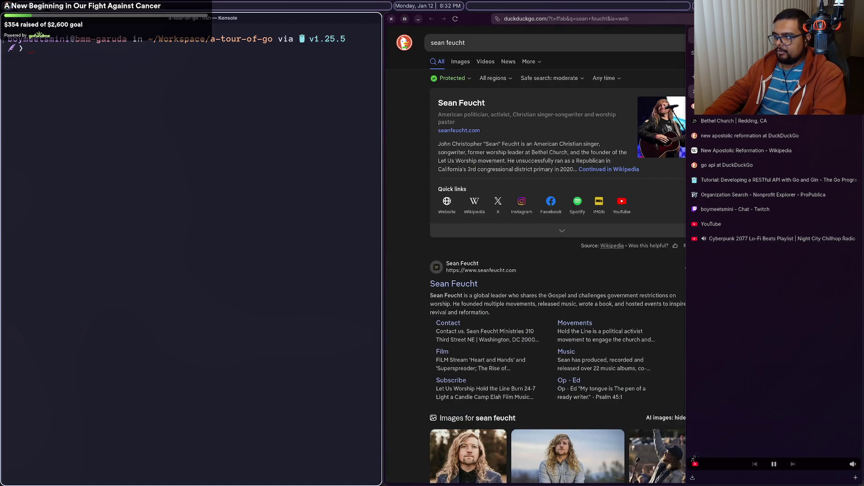
key(ctrl+w)
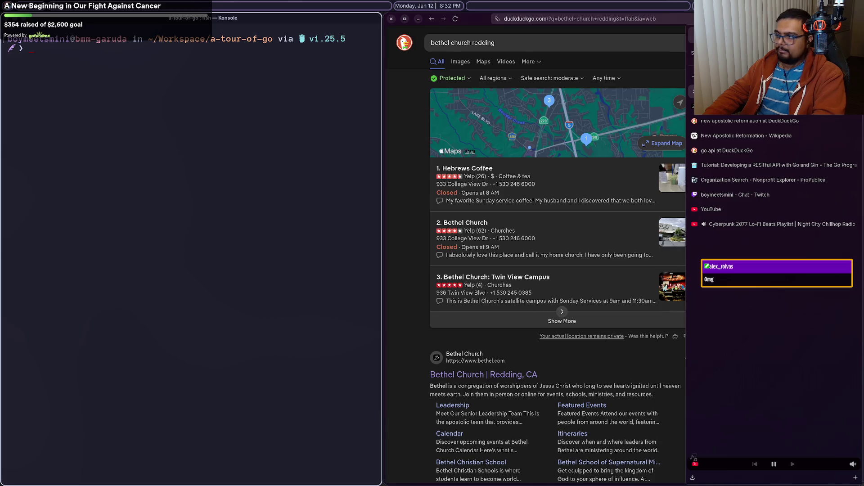
key(ctrl+w)
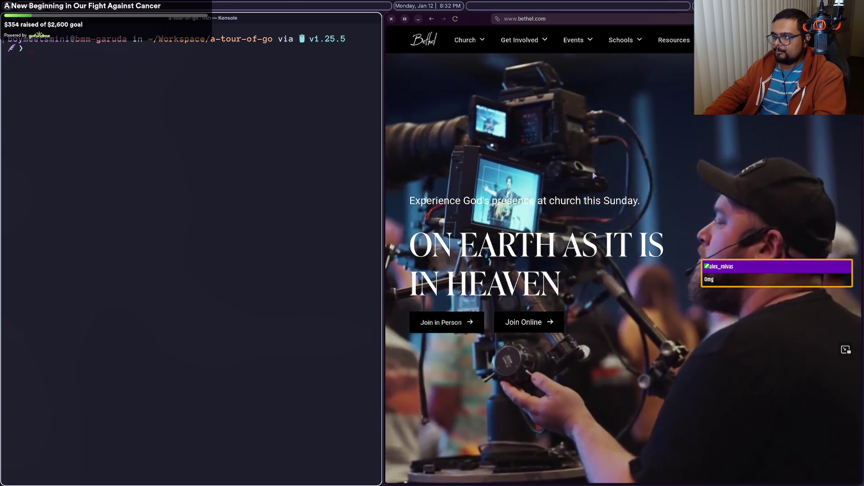
scroll(600, 169, down, 5)
scroll(600, 168, up, 5)
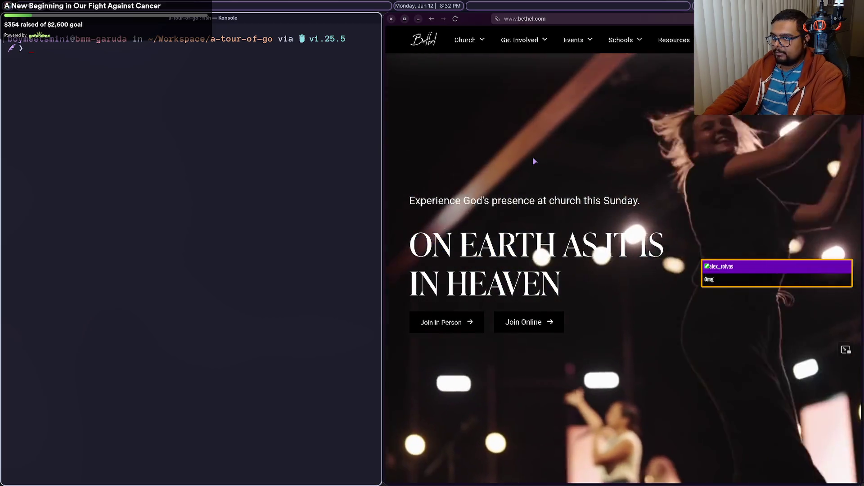
Step: Switch through the sidebar tabs until ProPublica's 'bethel' nonprofit results show
mouse_move(842, 144)
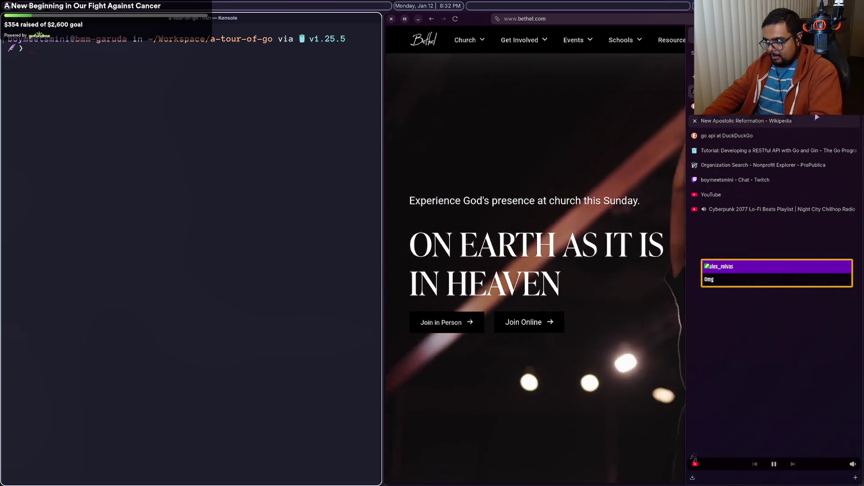
click(765, 107)
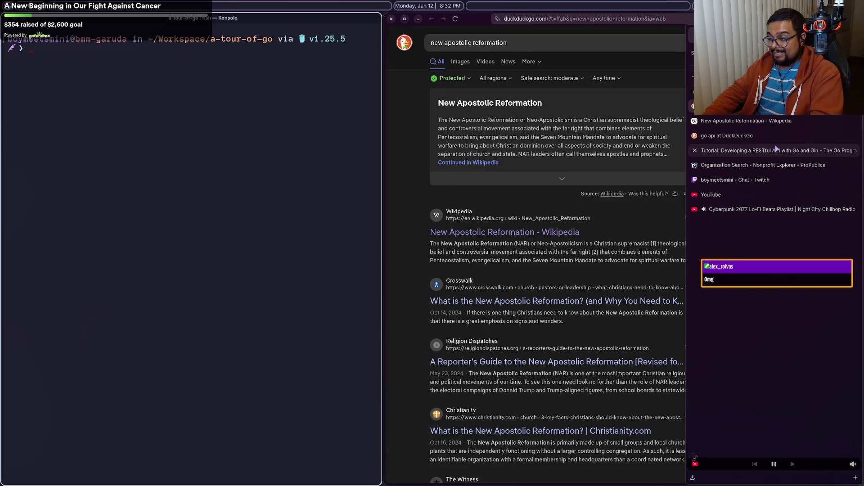
click(777, 150)
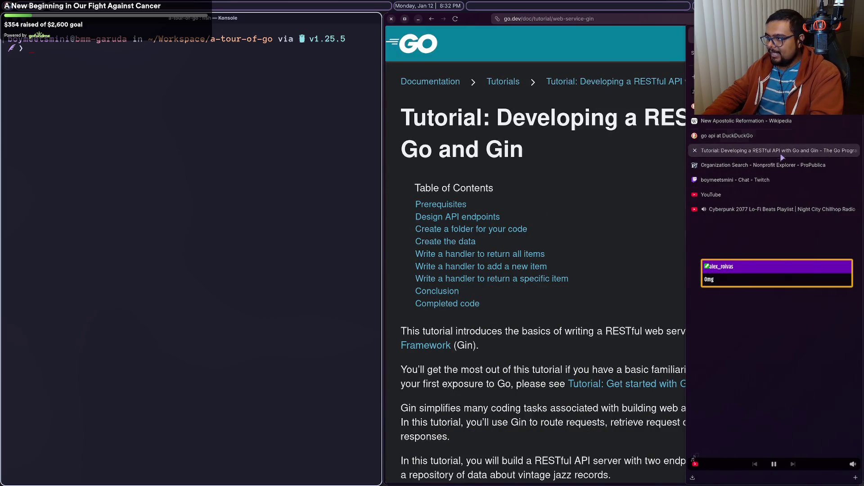
click(599, 165)
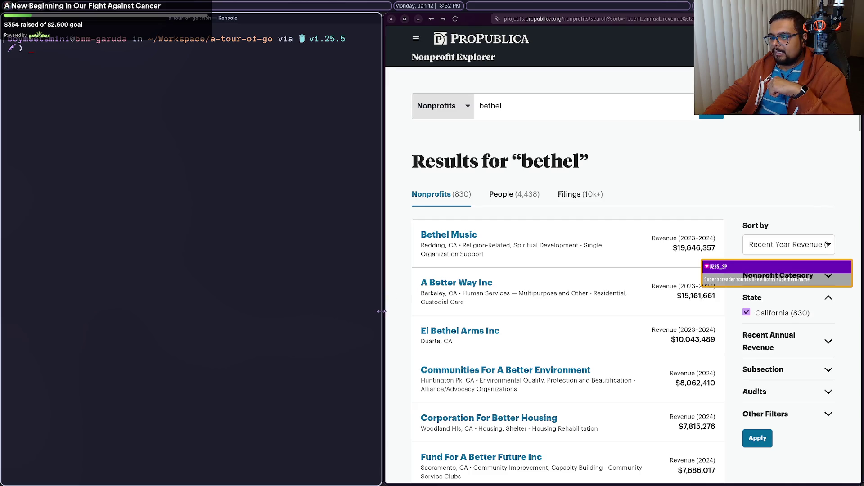
Step: Widen the browser pane, open Bethel Music's organization page, and scroll to its 2024 revenue summary
drag(382, 311, 367, 310)
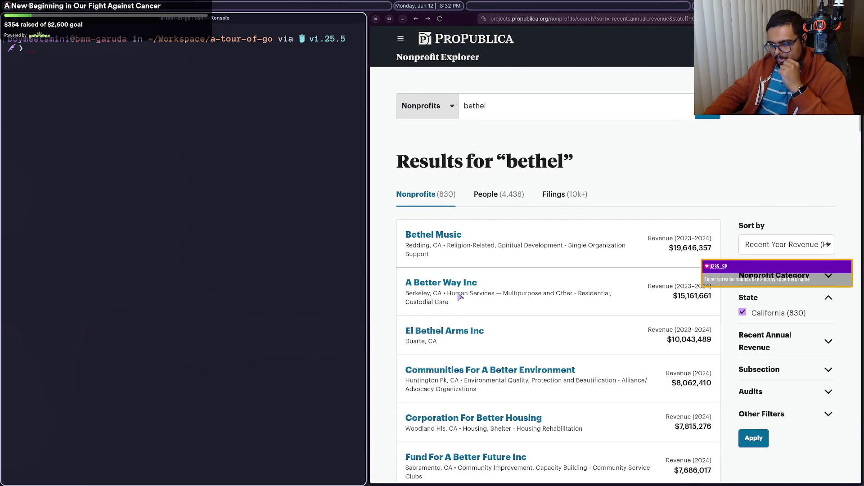
click(439, 235)
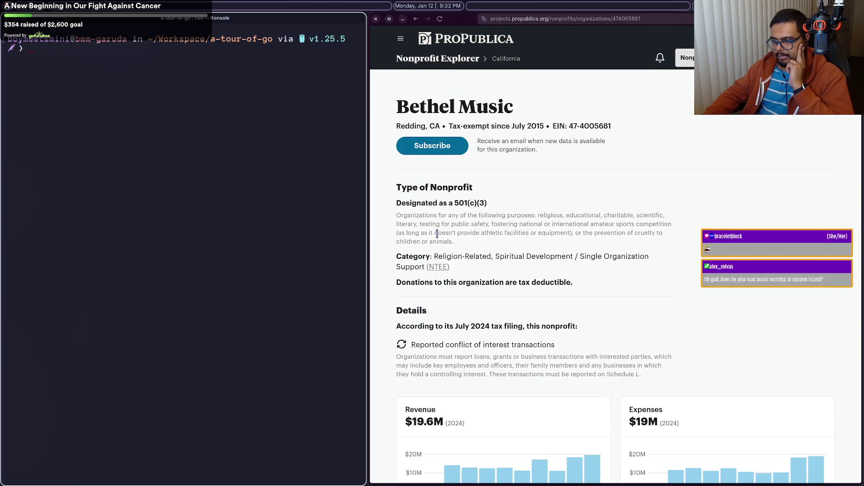
scroll(436, 234, down, 15)
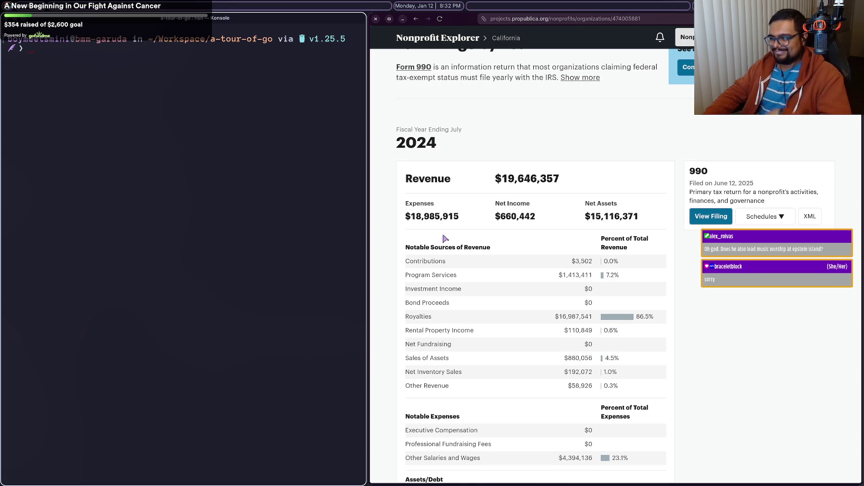
scroll(455, 244, up, 5)
scroll(457, 243, down, 7)
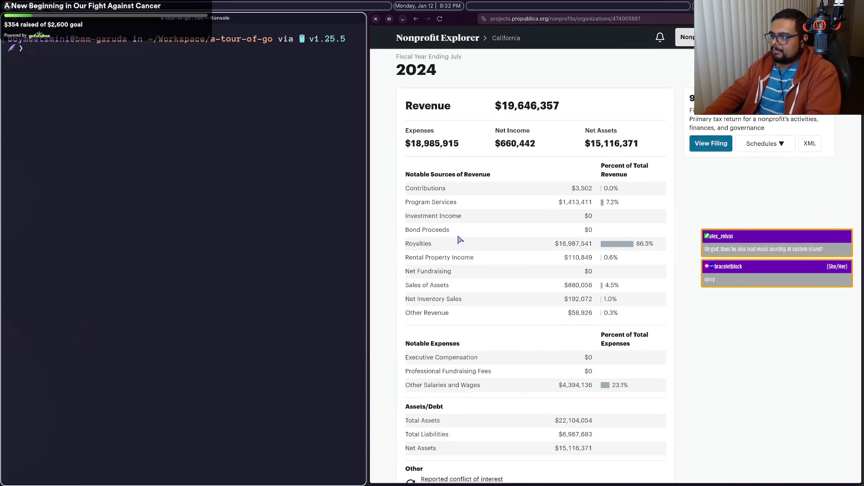
Step: Open Bethel Music's full 2024 Form 990 filing and scroll through Parts I–IV
click(719, 144)
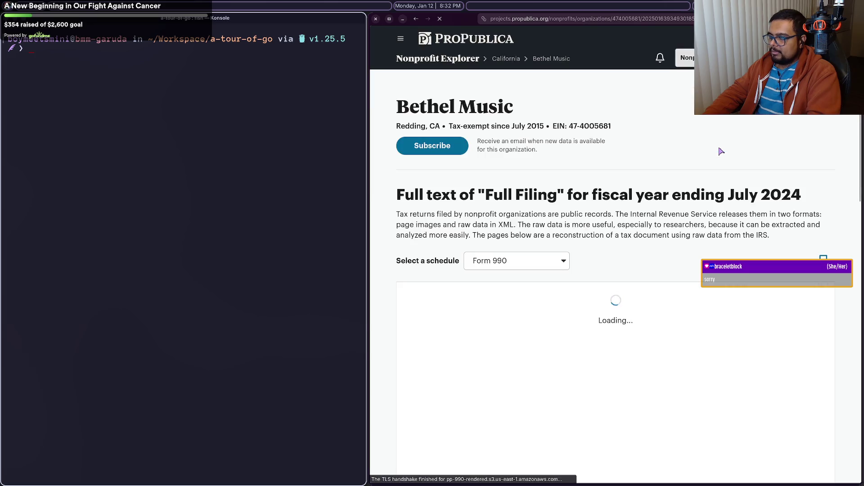
scroll(719, 151, down, 5)
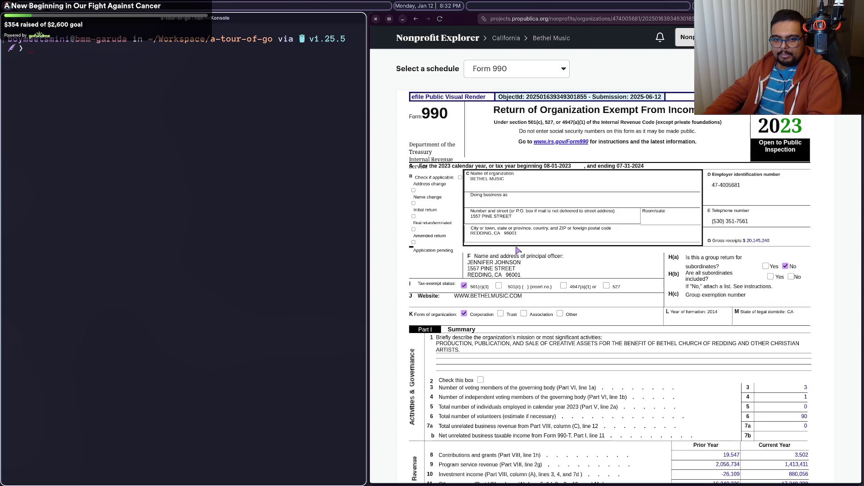
scroll(518, 250, down, 6)
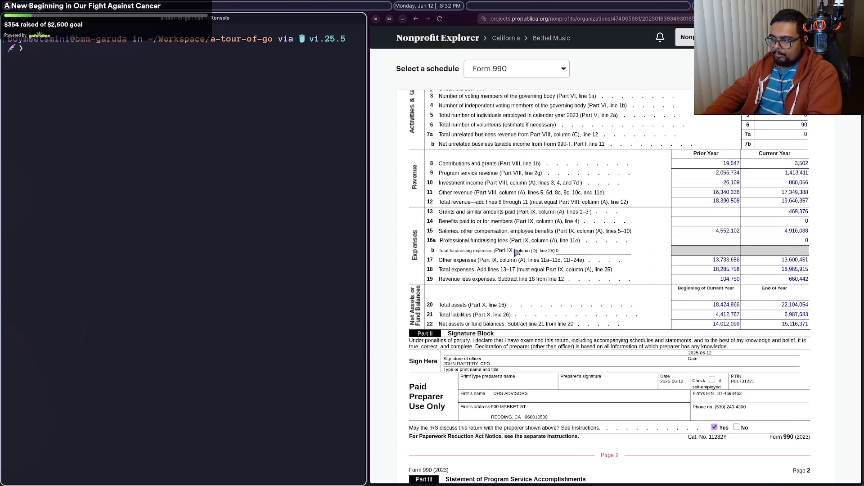
scroll(516, 254, down, 15)
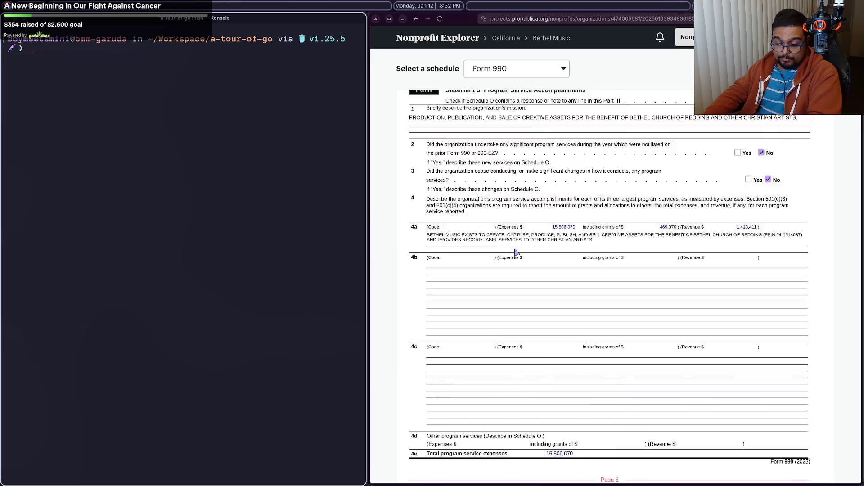
scroll(517, 253, down, 2)
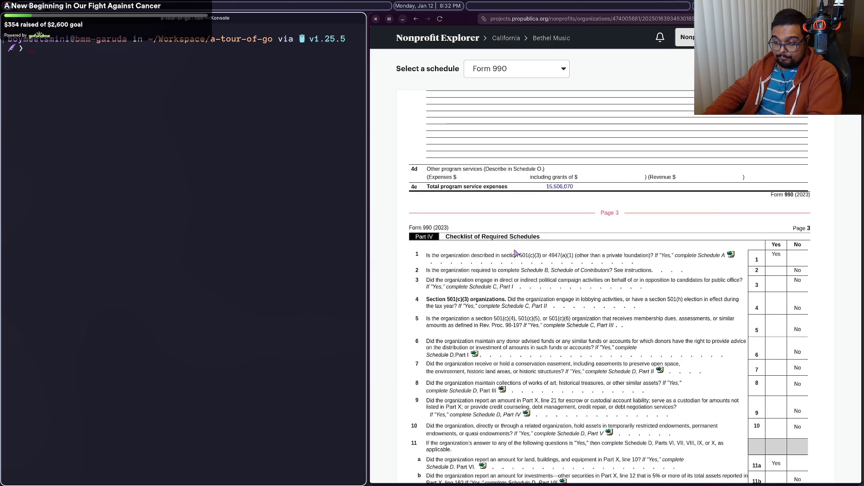
scroll(516, 253, down, 5)
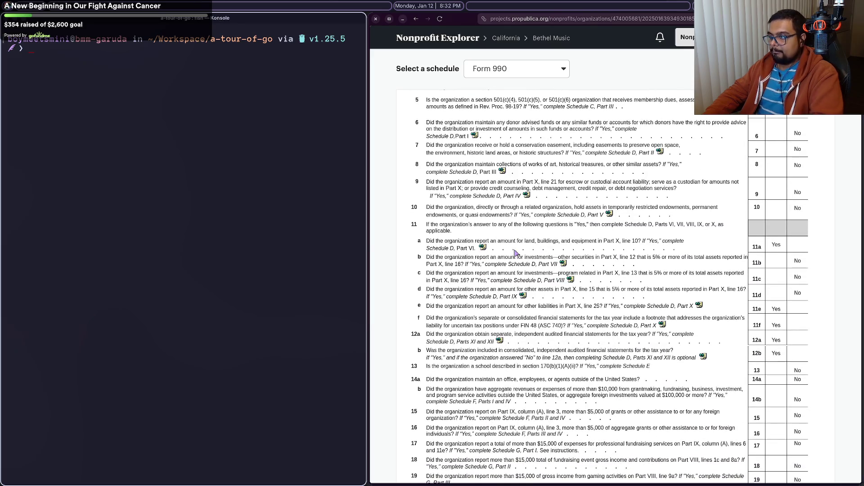
key(ctrl+f)
Step: Search the filing for 'conflict' and step through the first three matches
text(conflic)
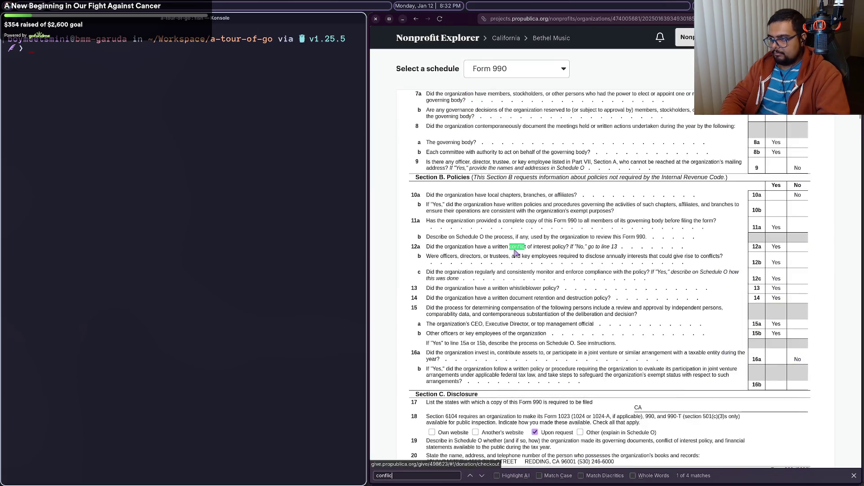
text(t)
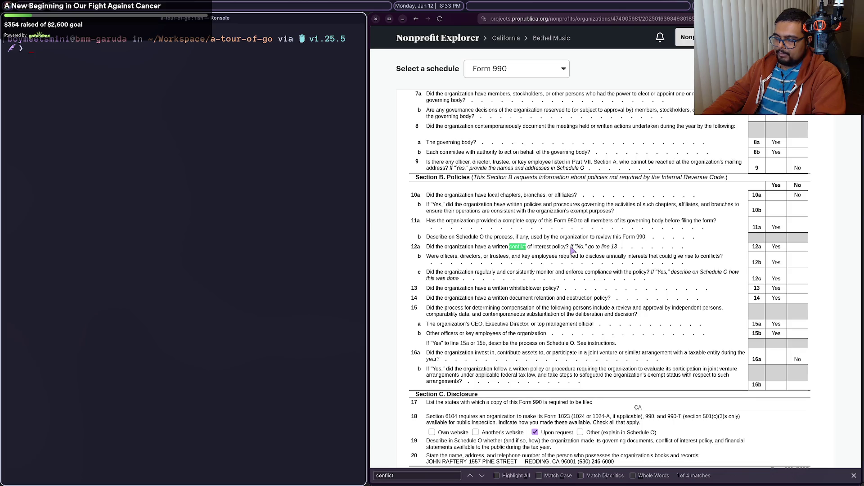
key(Return)
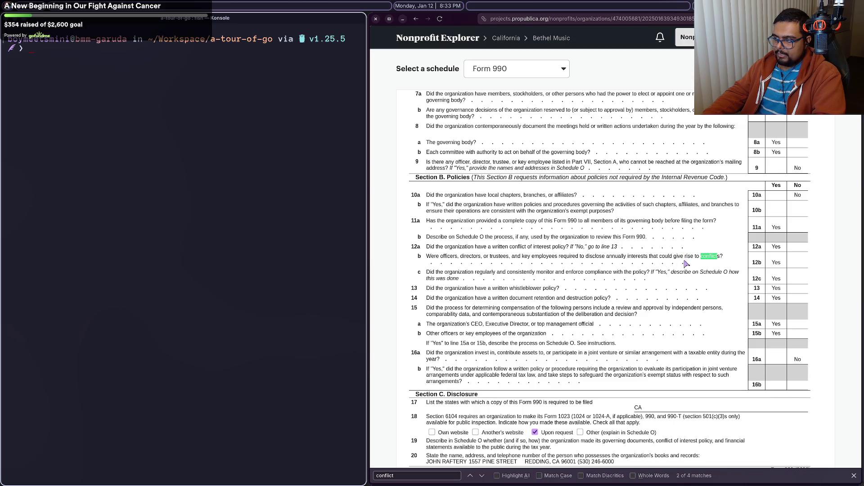
key(Return)
scroll(743, 273, down, 3)
scroll(743, 273, down, 1)
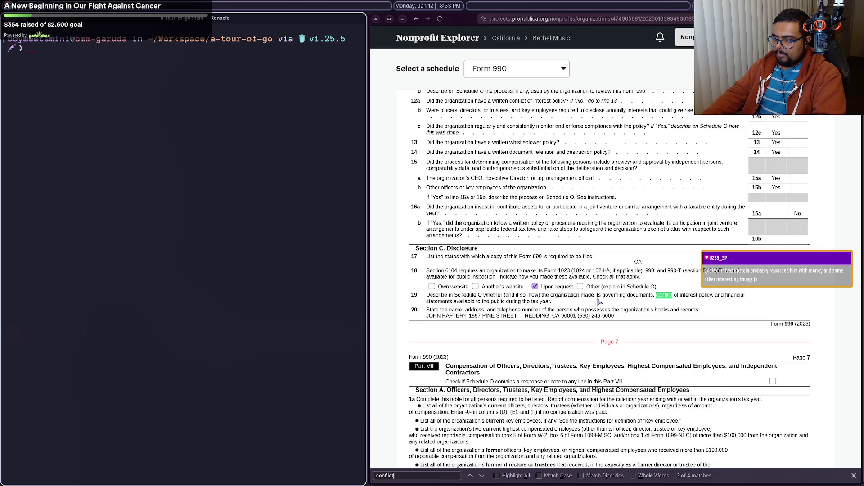
Step: Cycle through the remaining 'conflict' matches, then jump to Schedule O from the schedule list
key(Return)
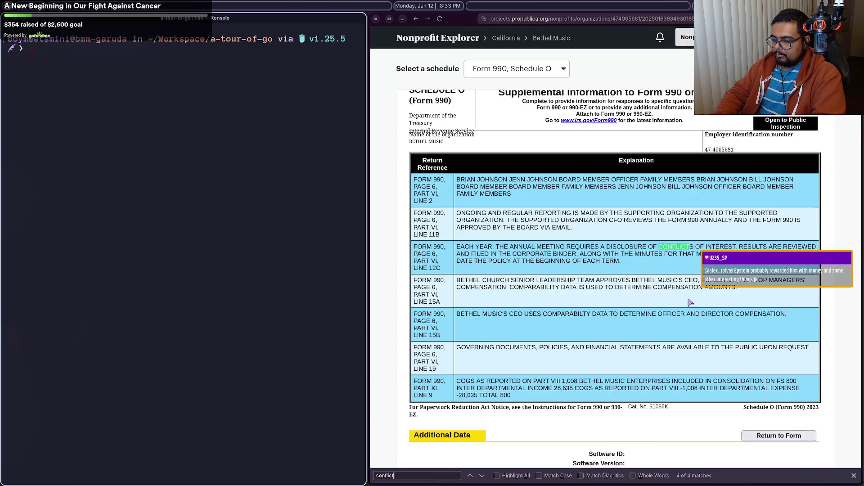
key(Return)
key(Return)
key(Return)
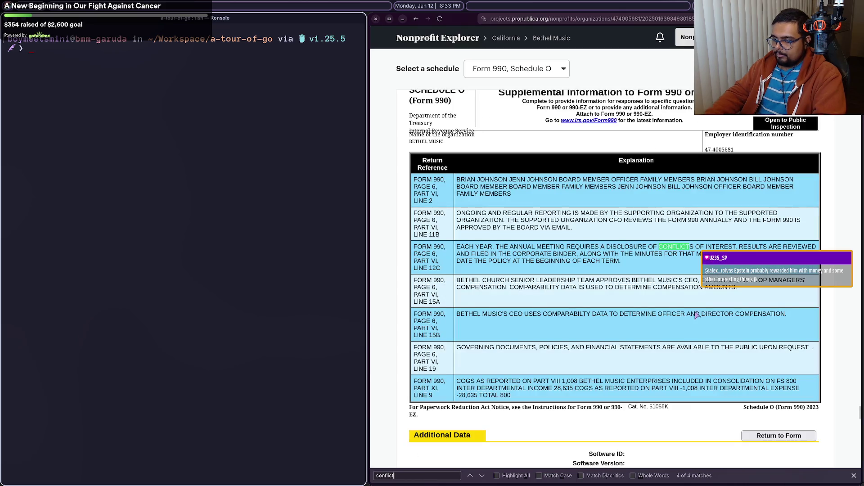
key(Return)
key(Return)
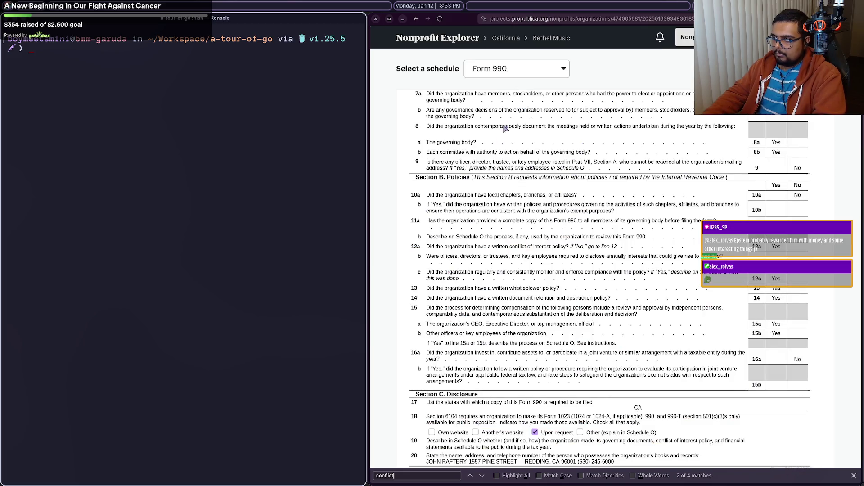
click(521, 69)
click(522, 166)
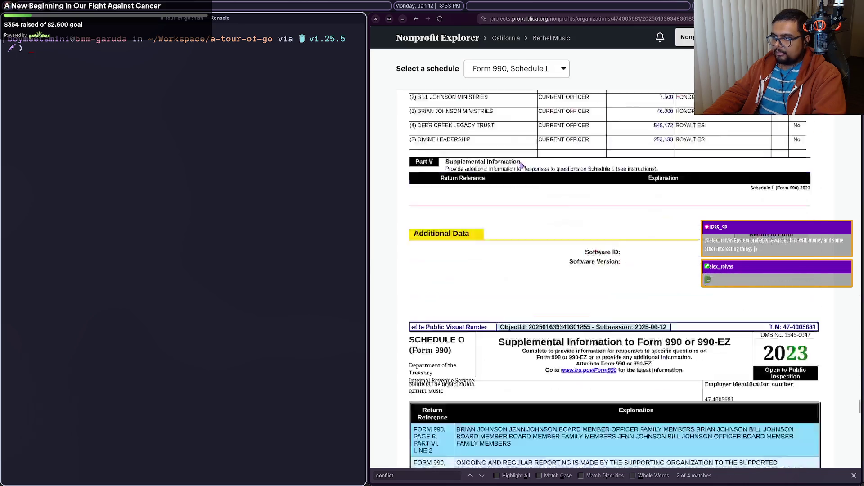
scroll(524, 165, down, 5)
scroll(525, 165, down, 5)
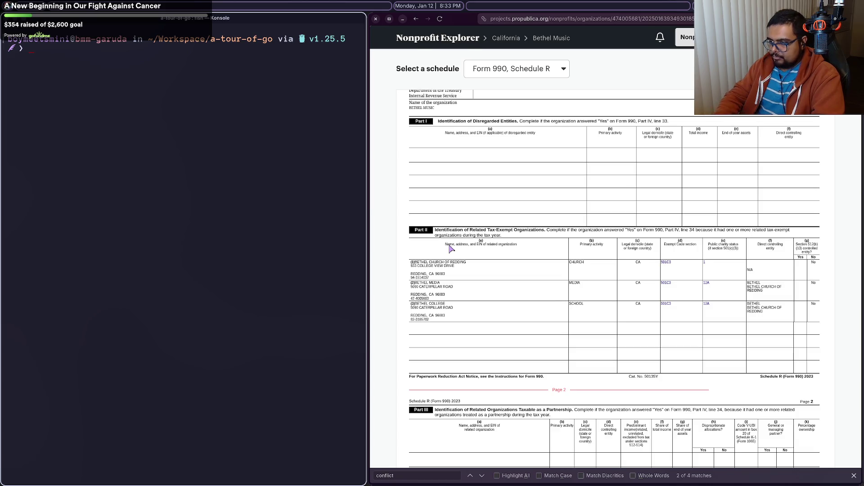
key(ctrl+plus)
scroll(452, 249, up, 3)
scroll(452, 249, down, 4)
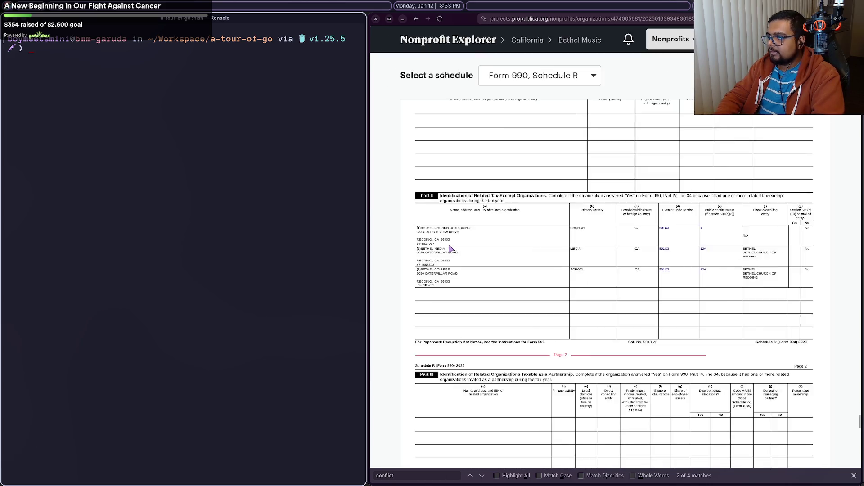
scroll(452, 249, up, 1)
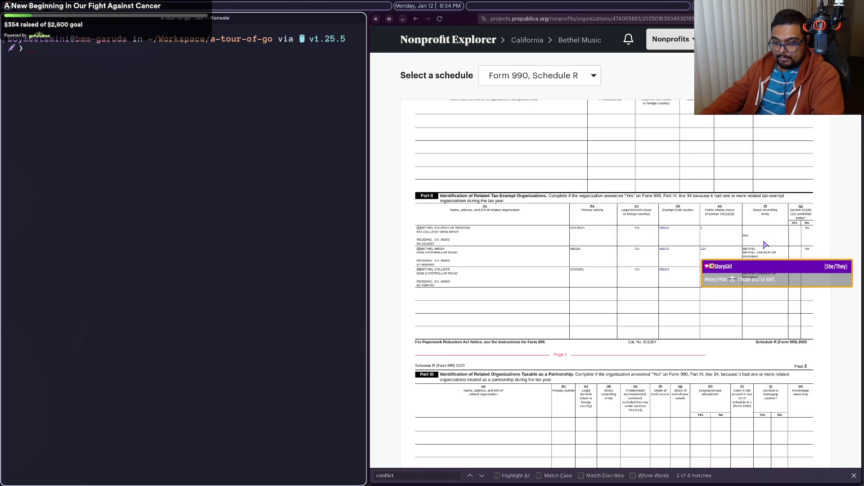
scroll(765, 245, down, 10)
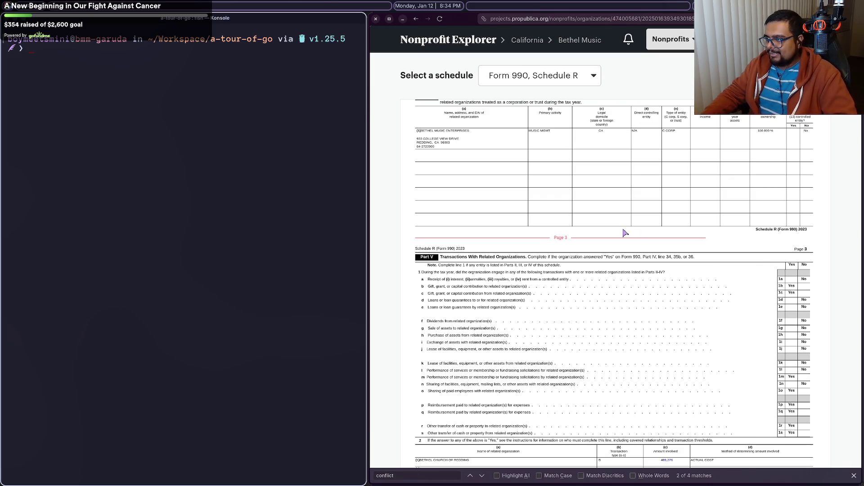
scroll(624, 233, down, 5)
scroll(624, 233, down, 5)
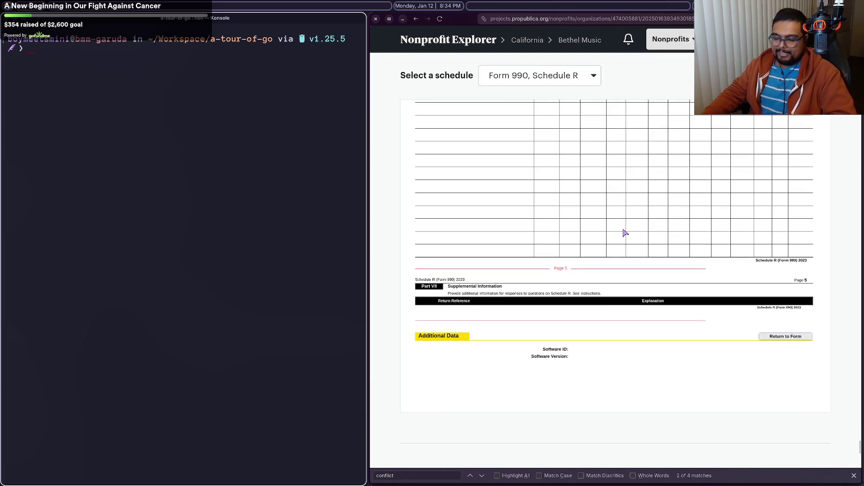
scroll(625, 232, up, 10)
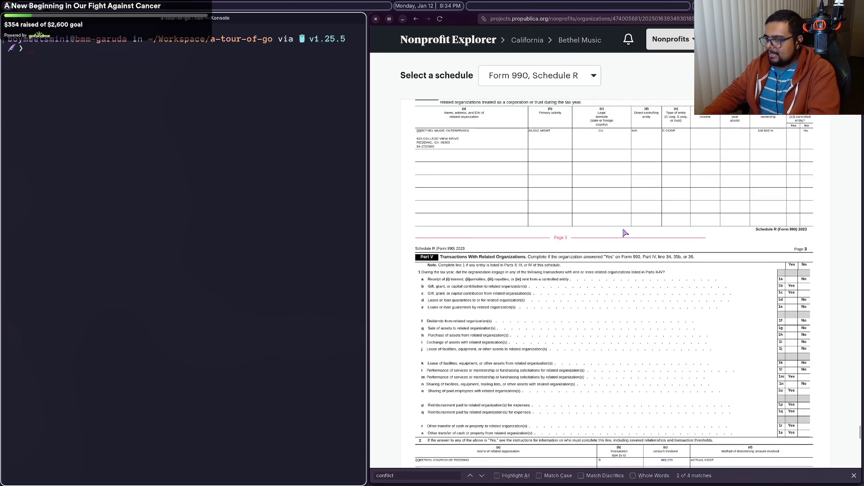
scroll(625, 232, up, 20)
scroll(625, 232, up, 20)
scroll(625, 232, up, 20)
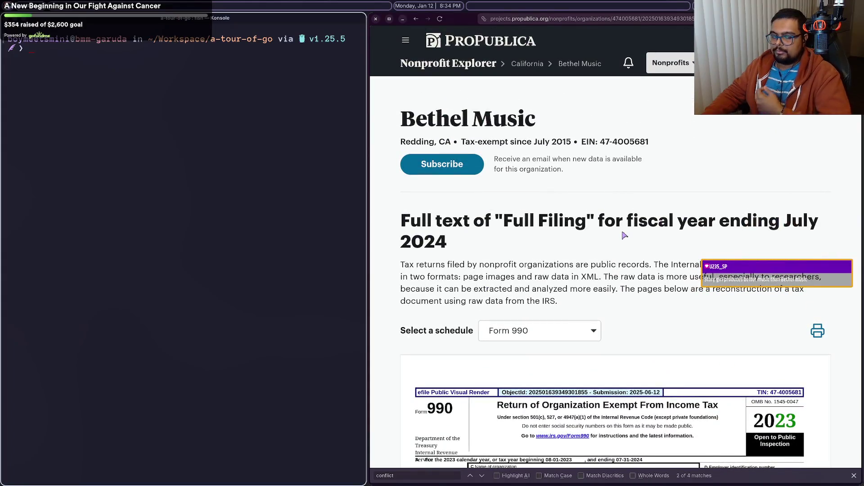
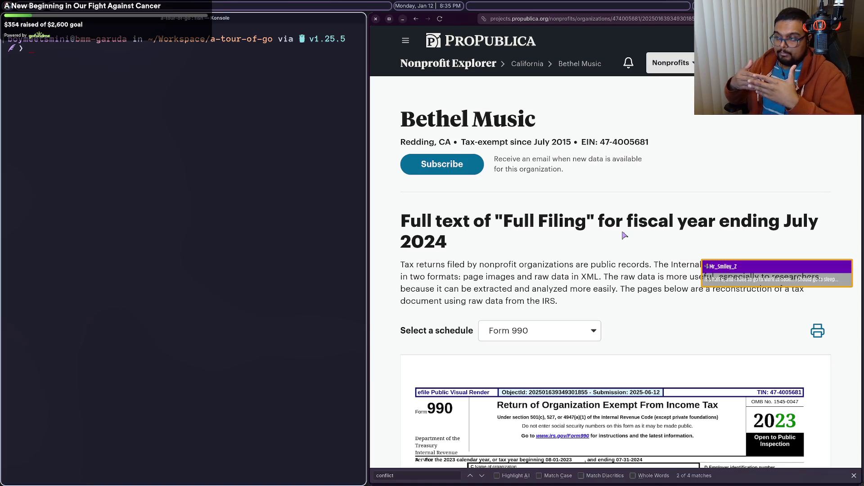
Step: Back out of the full filing to reopen Bethel Music's organization page, then switch to the Go Gin tutorial
key(alt+Left)
scroll(662, 173, up, 10)
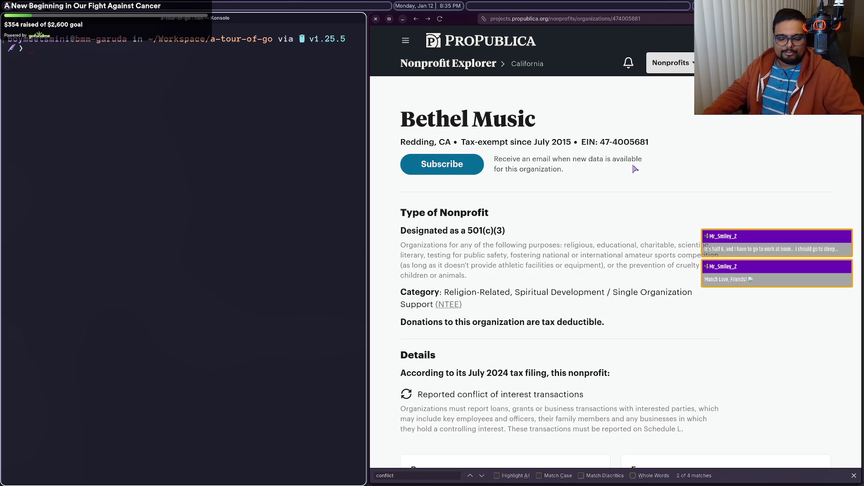
key(alt+Left)
key(alt+Left)
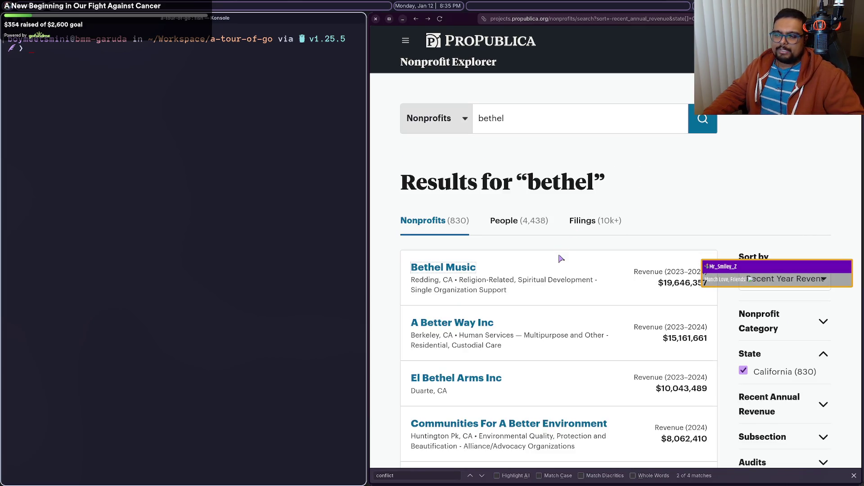
click(458, 270)
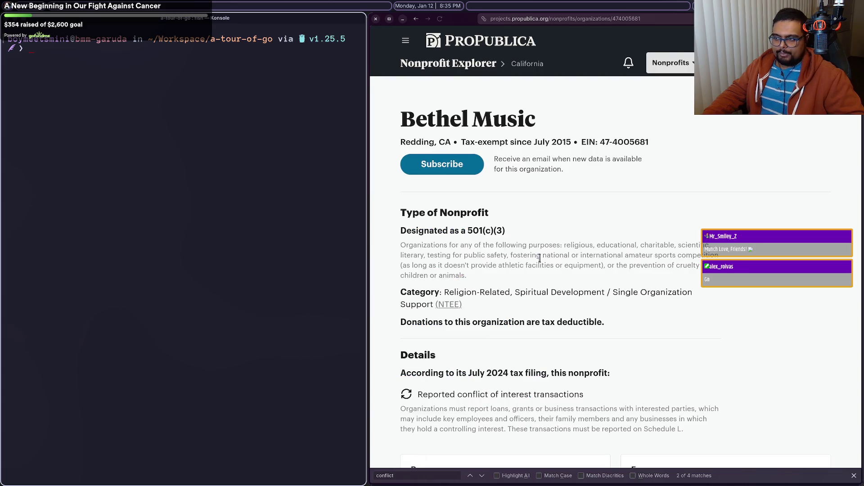
mouse_move(701, 456)
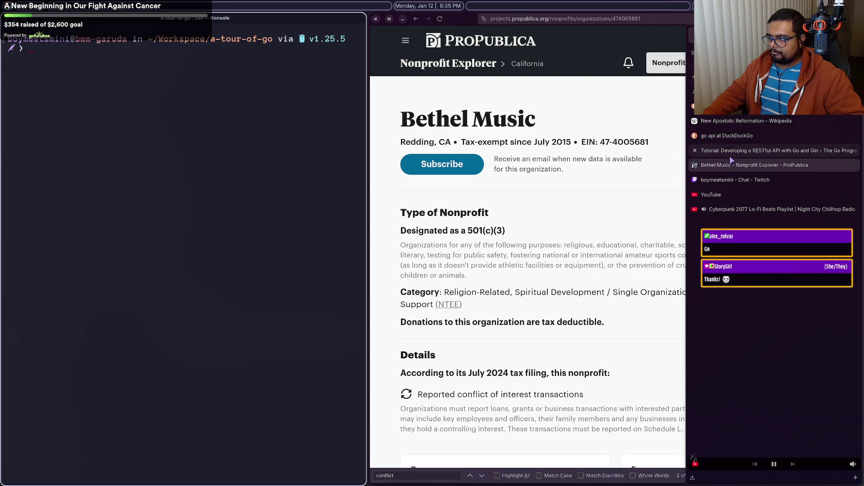
click(774, 151)
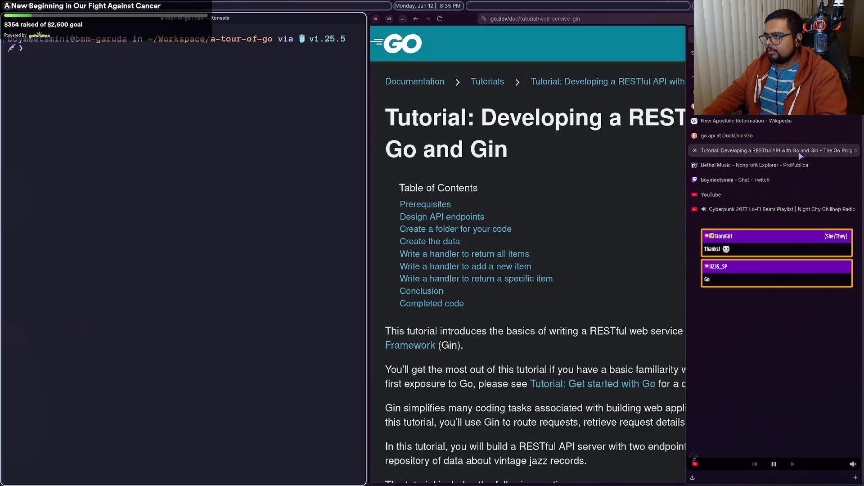
Step: Scroll through the Go Gin RESTful API tutorial sections, then go back to the 'go api' results
scroll(577, 289, down, 10)
scroll(576, 289, down, 5)
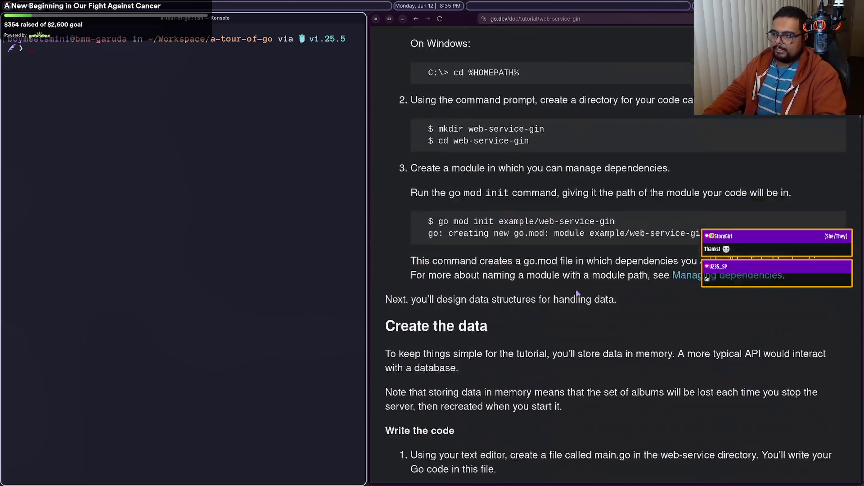
scroll(576, 289, up, 10)
right_click(576, 289)
key(Escape)
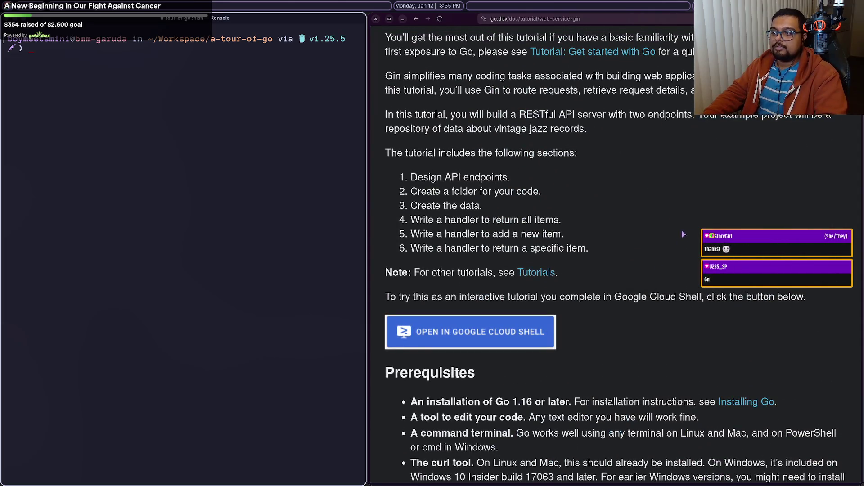
mouse_move(863, 270)
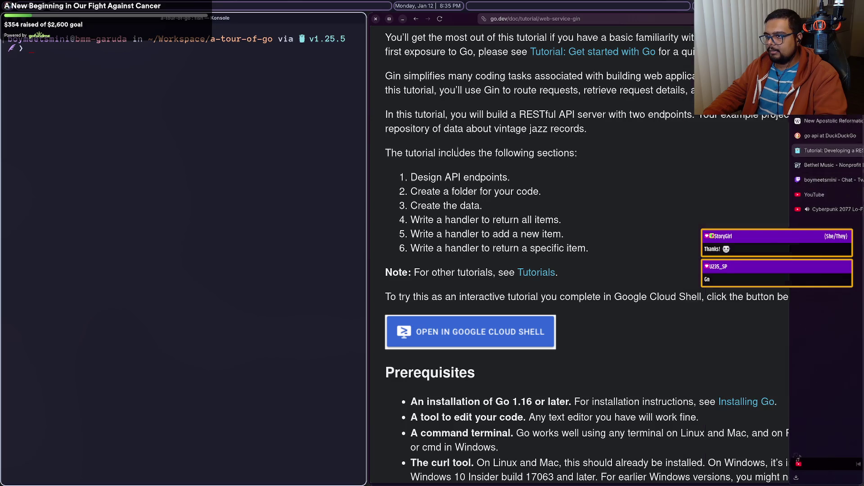
scroll(516, 191, down, 10)
scroll(517, 191, down, 12)
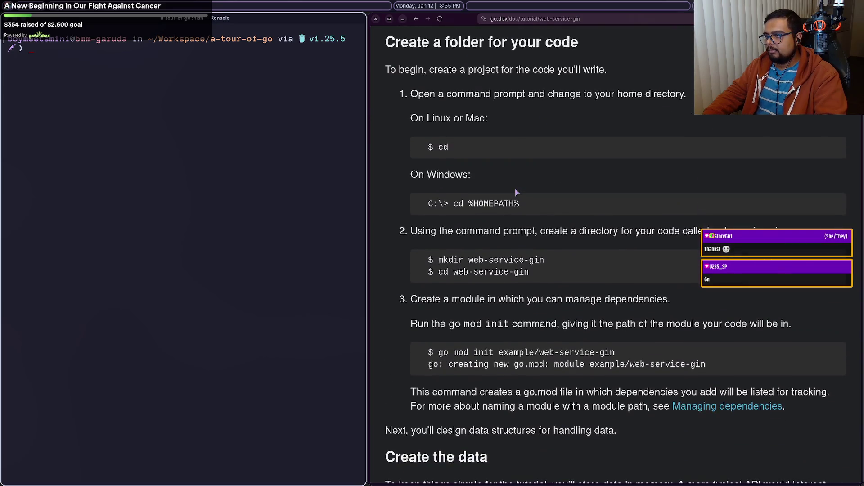
scroll(516, 189, down, 15)
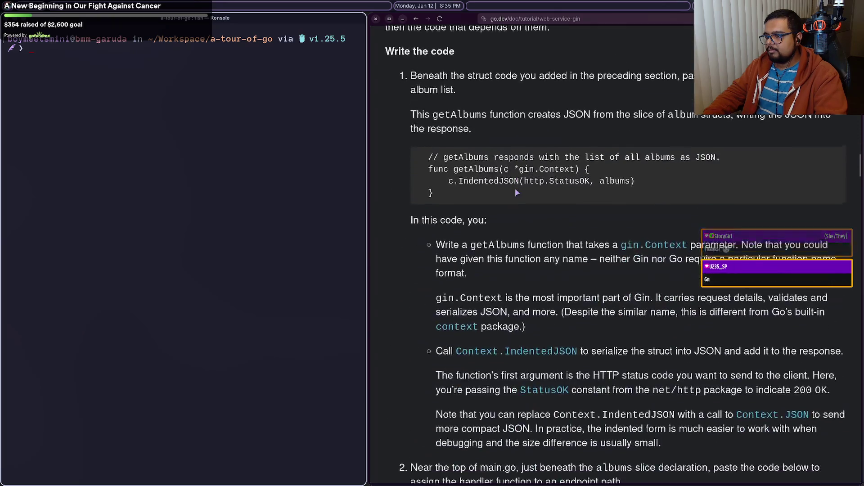
scroll(515, 188, down, 5)
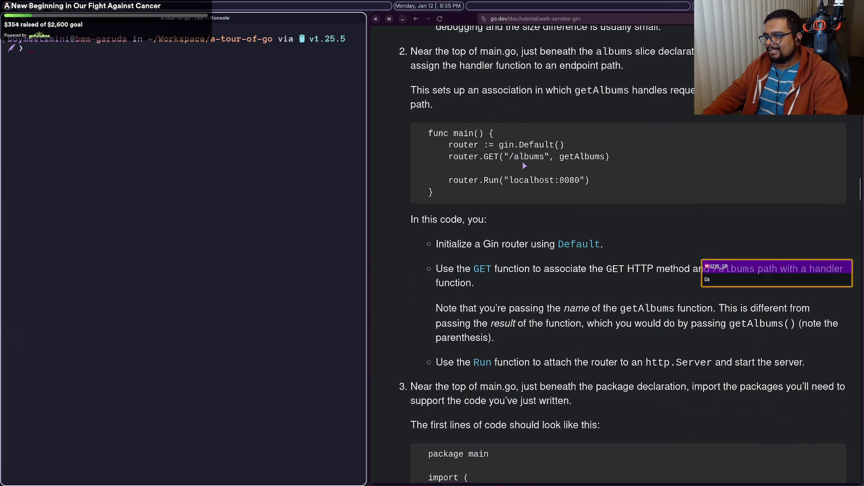
scroll(516, 191, down, 20)
scroll(518, 171, down, 20)
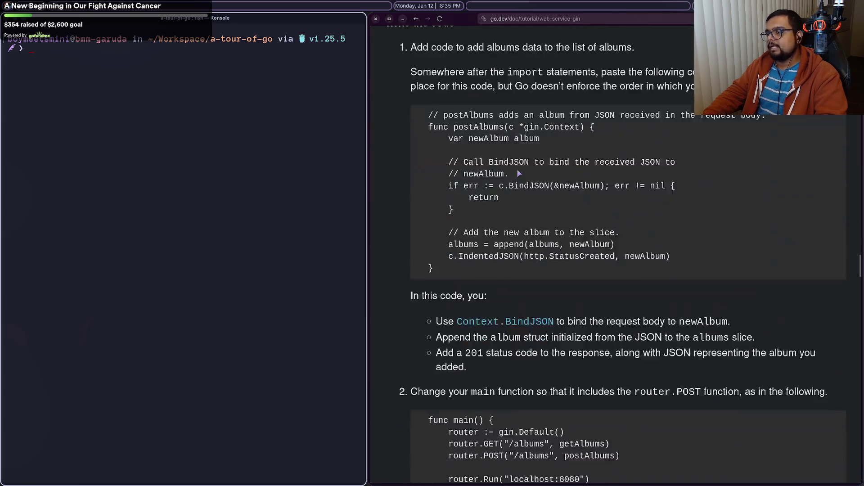
scroll(518, 172, up, 20)
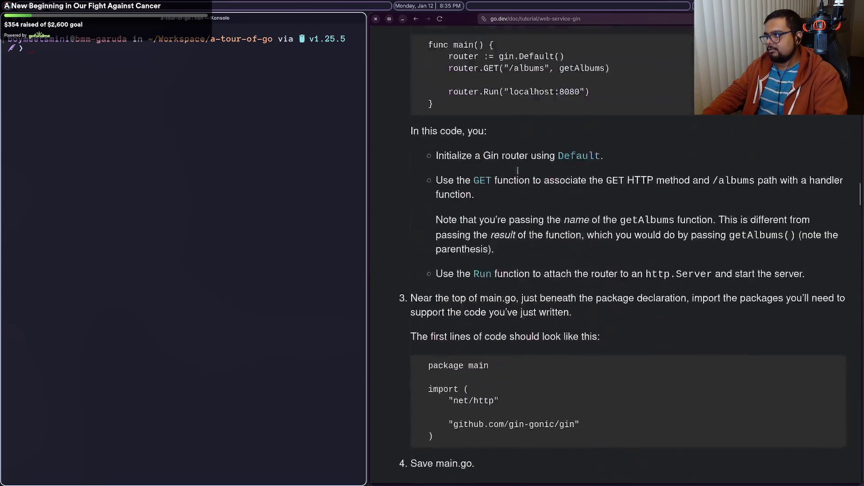
key(alt+Left)
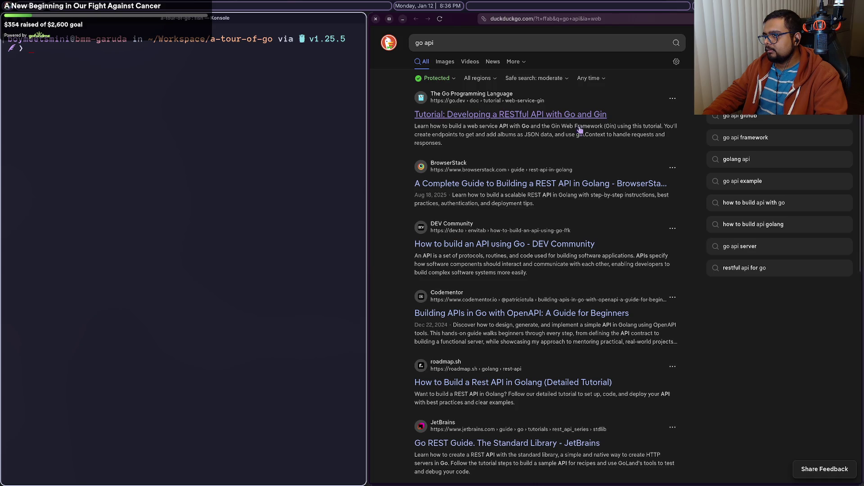
Step: Search for 'make an api request in go' and open DigitalOcean's 'How To Make HTTP Requests in Go'
click(577, 113)
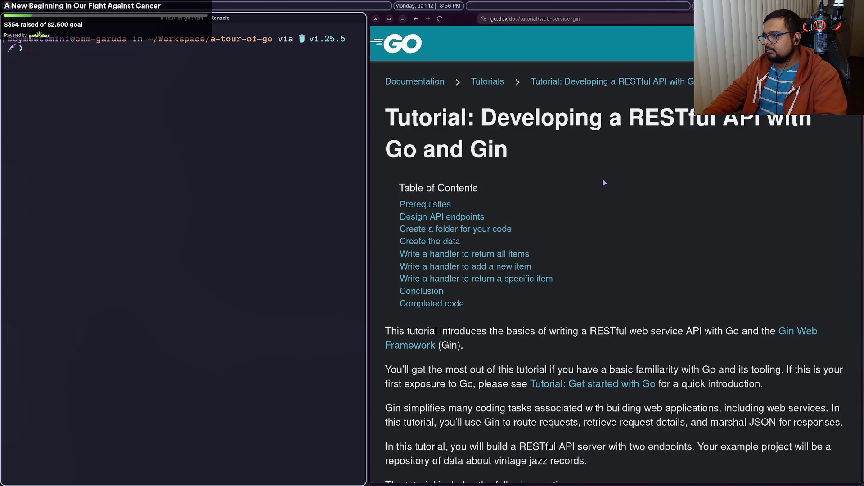
key(ctrl+t)
text(make an api reques)
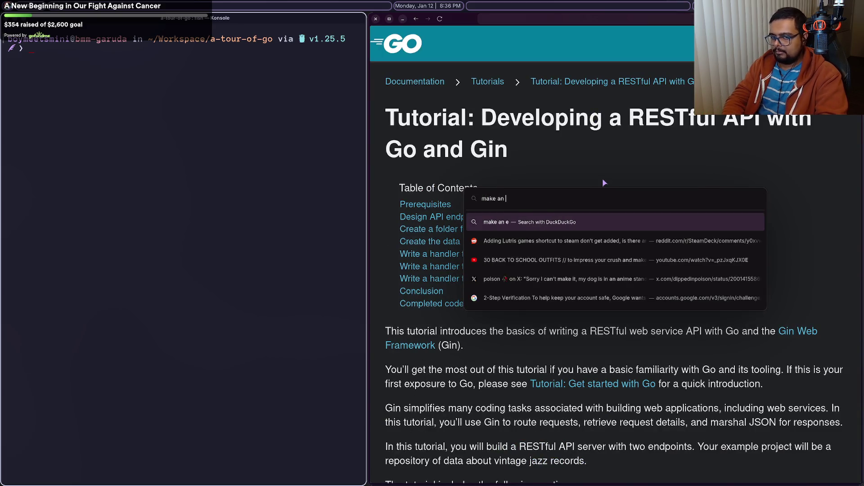
text(t in go)
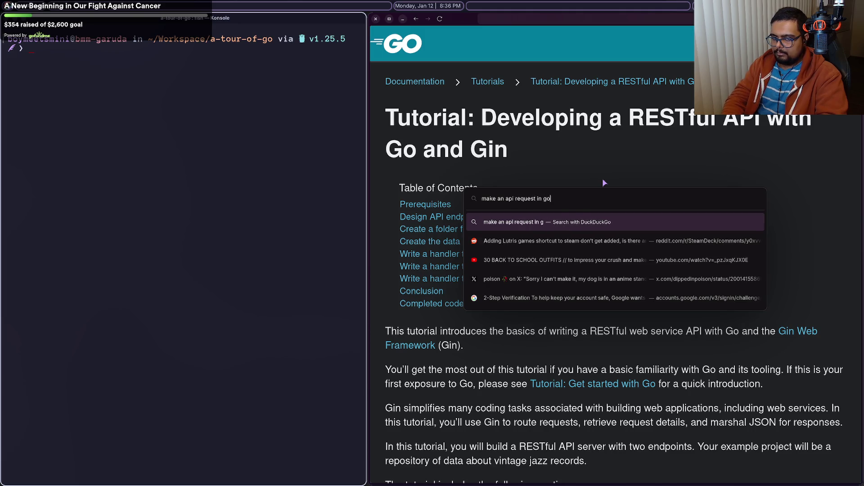
key(Return)
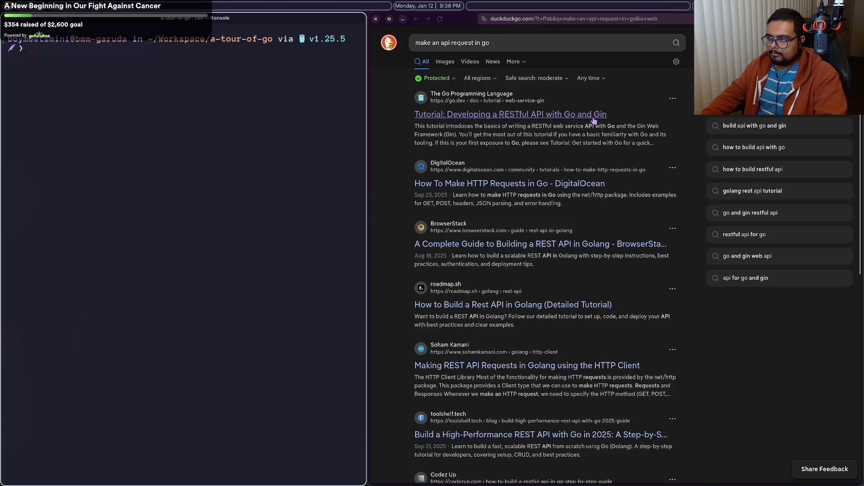
click(580, 203)
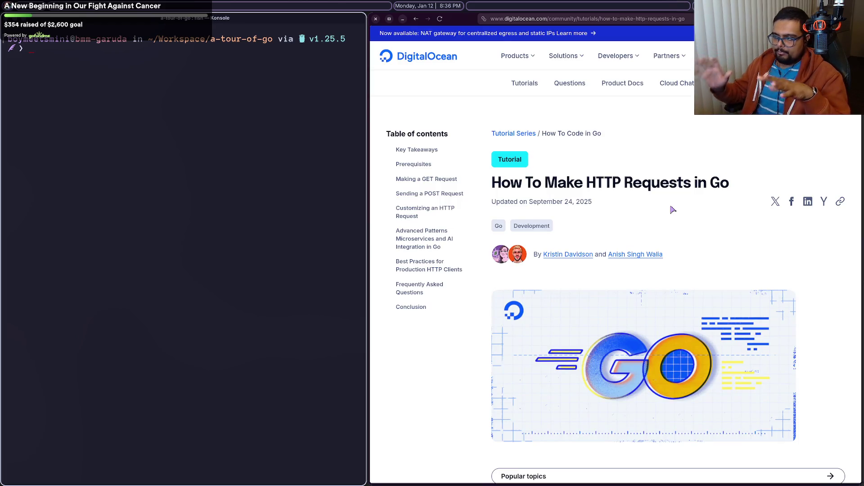
Step: Scroll the DigitalOcean tutorial down to its GET request code, then return to the Bethel Music tab
scroll(673, 209, down, 10)
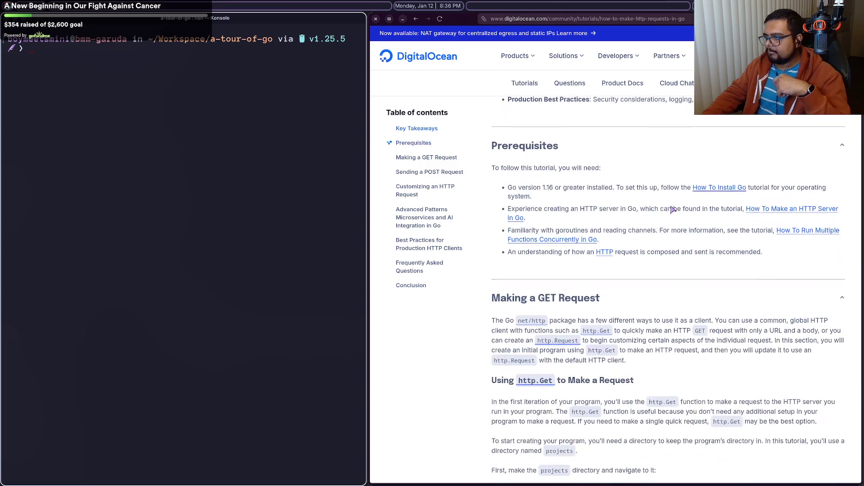
scroll(672, 210, down, 3)
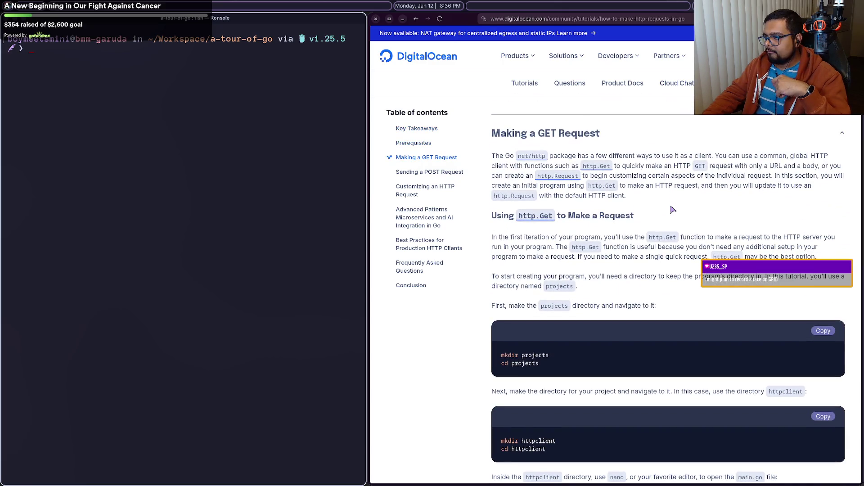
scroll(673, 210, down, 7)
scroll(672, 209, down, 3)
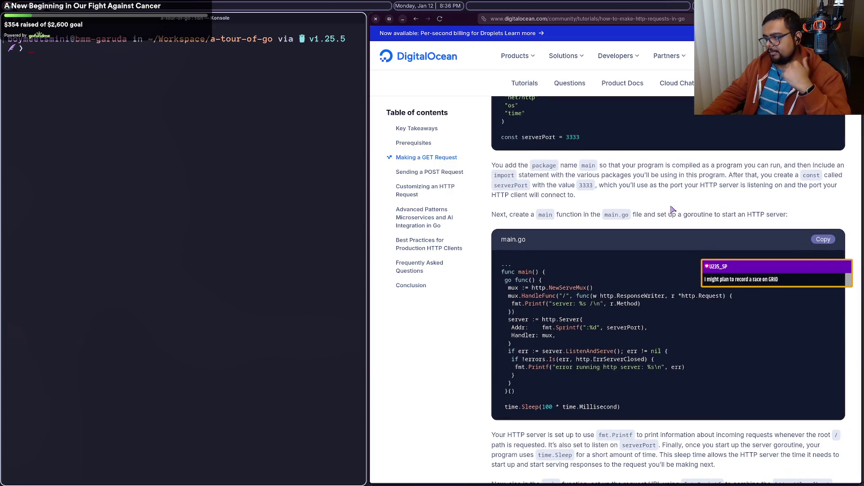
mouse_move(772, 126)
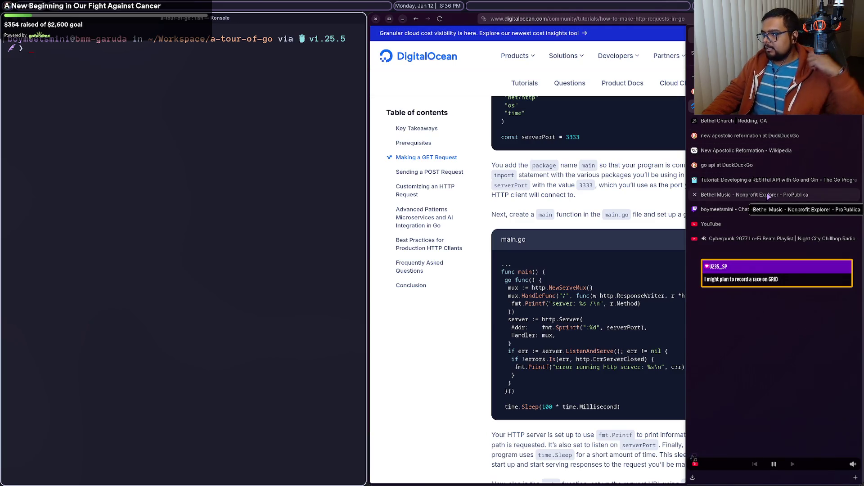
click(768, 195)
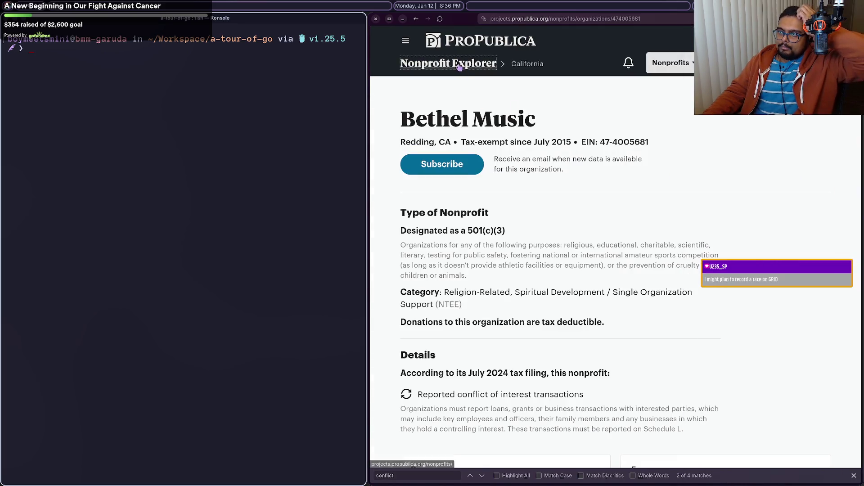
Step: Go to the Nonprofit Explorer home page, then web-search 'propublica api' to reach the API docs
click(460, 66)
scroll(523, 162, down, 5)
scroll(526, 163, up, 5)
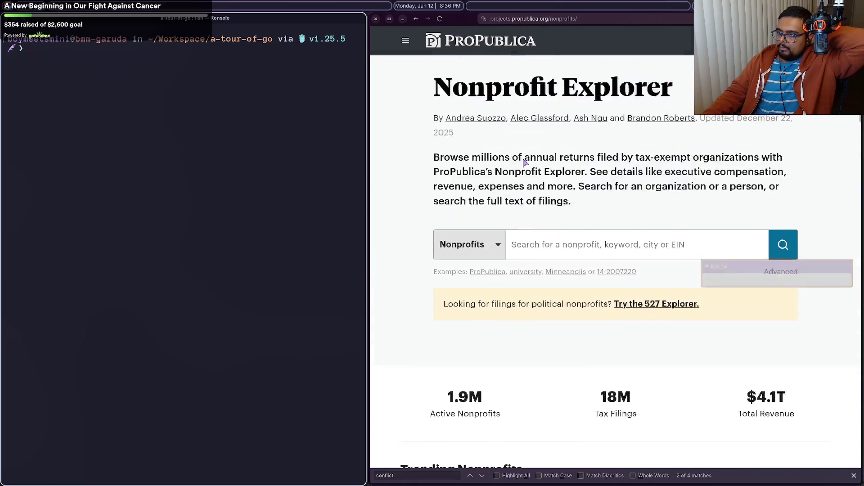
scroll(526, 163, up, 1)
mouse_move(847, 203)
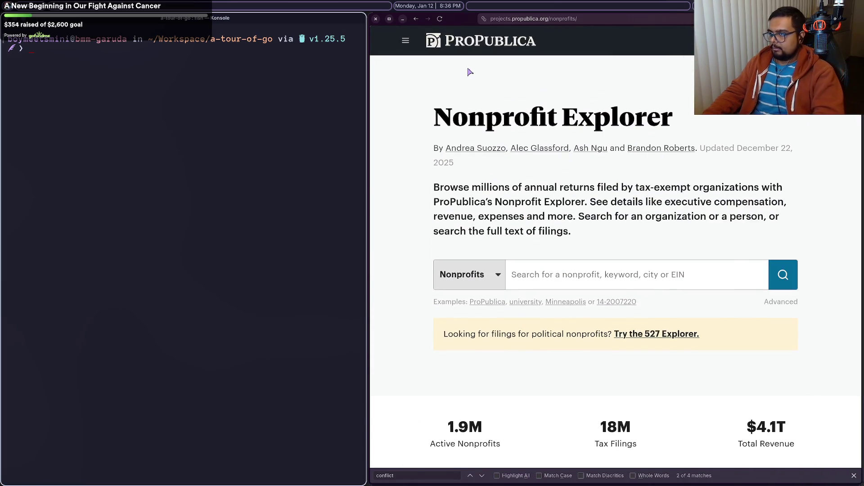
key(ctrl+t)
text(propublica api)
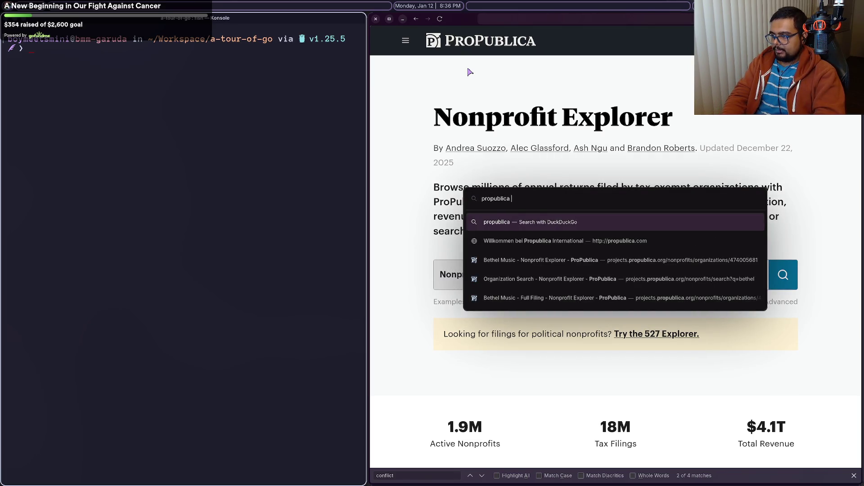
key(Return)
mouse_move(714, 131)
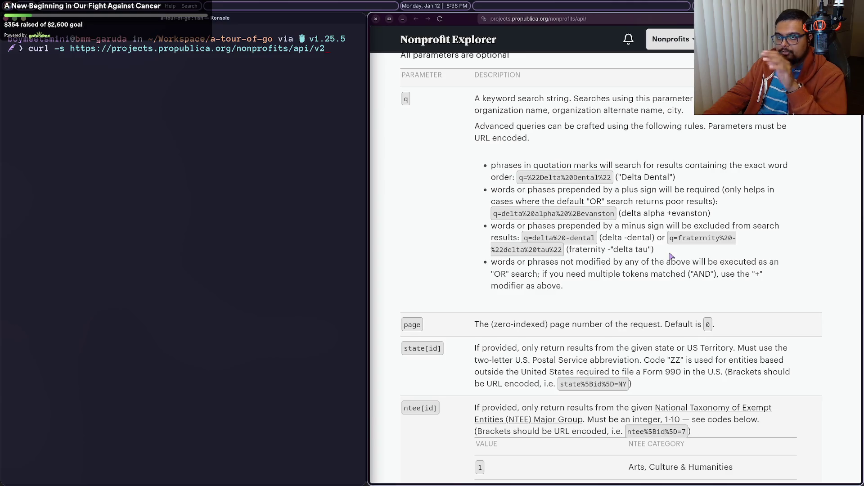
Step: Place the cursor in the curl command, then scroll the API docs down to the Organization Method section
click(55, 49)
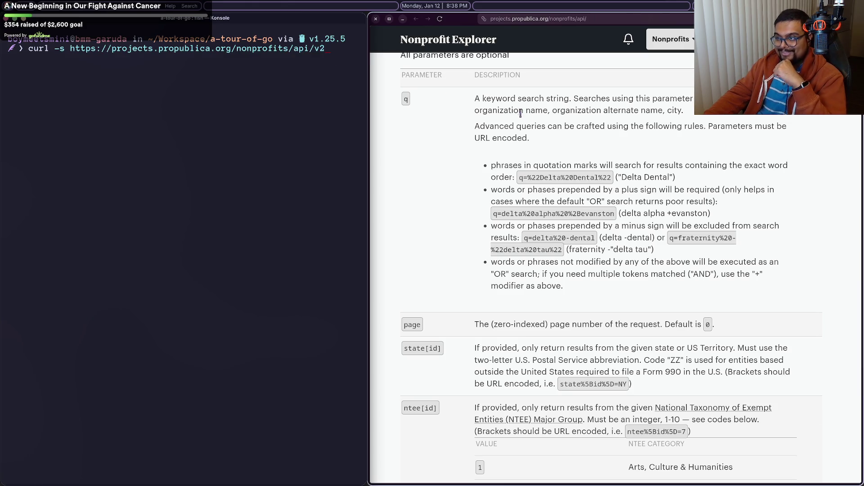
scroll(521, 113, up, 3)
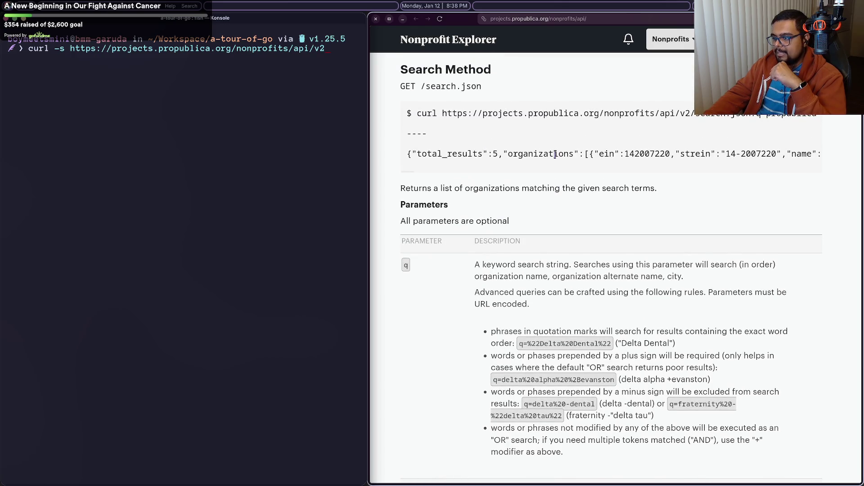
scroll(555, 155, down, 2)
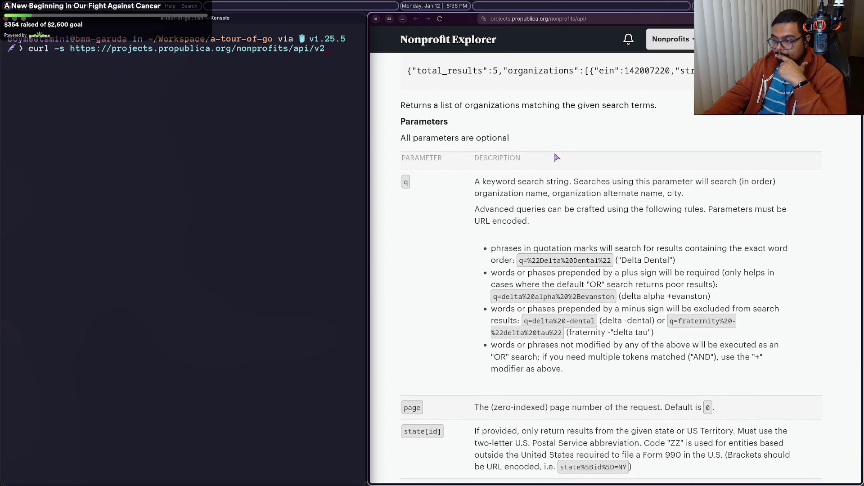
scroll(557, 157, down, 2)
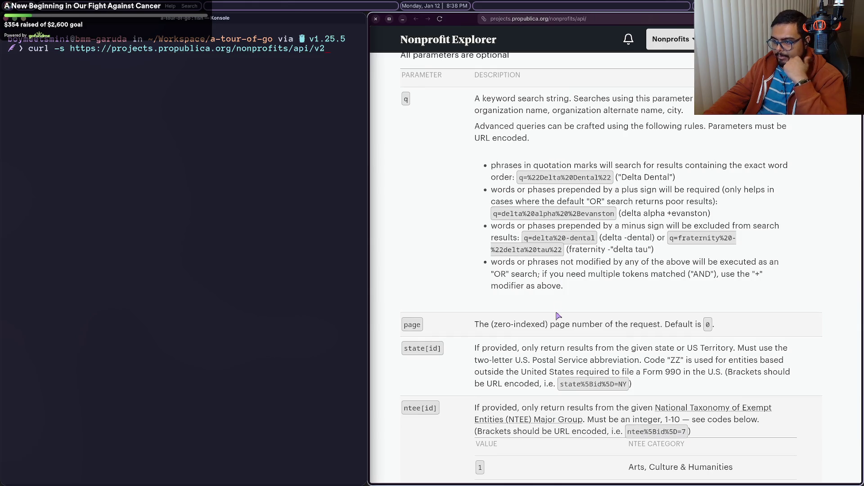
scroll(558, 316, down, 2)
scroll(557, 316, up, 2)
scroll(558, 316, down, 7)
scroll(558, 316, down, 20)
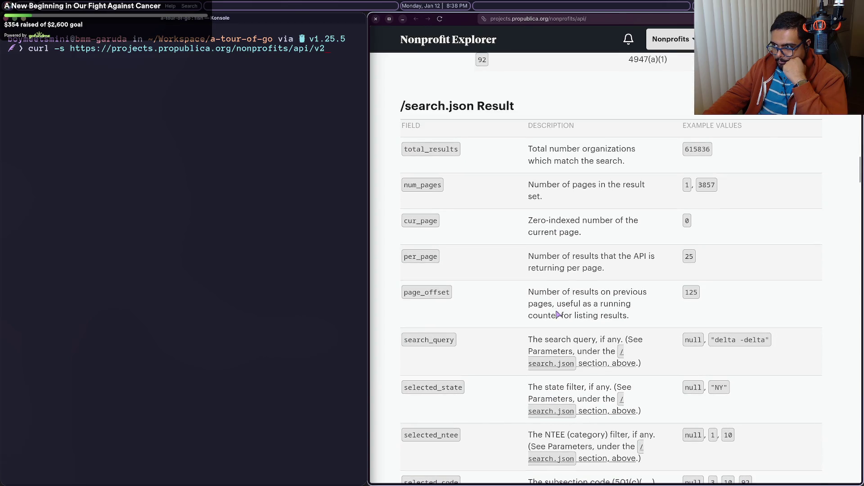
scroll(559, 316, down, 10)
scroll(558, 316, down, 2)
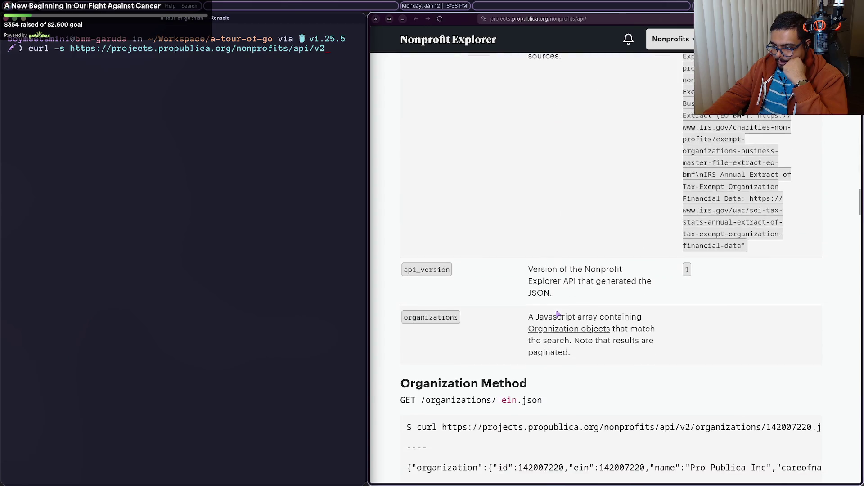
scroll(558, 314, down, 2)
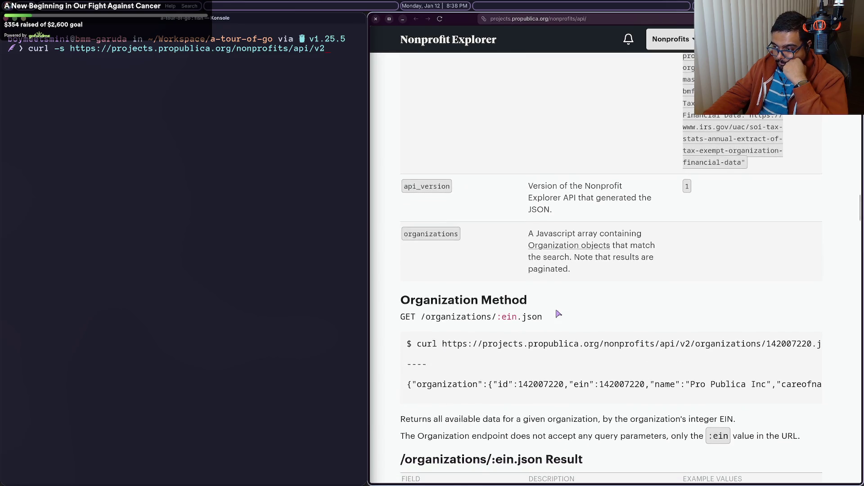
scroll(559, 313, down, 2)
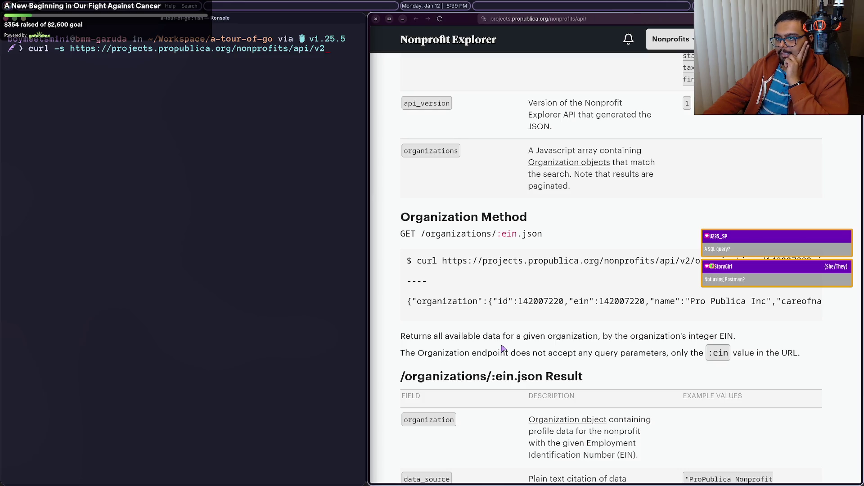
mouse_move(501, 482)
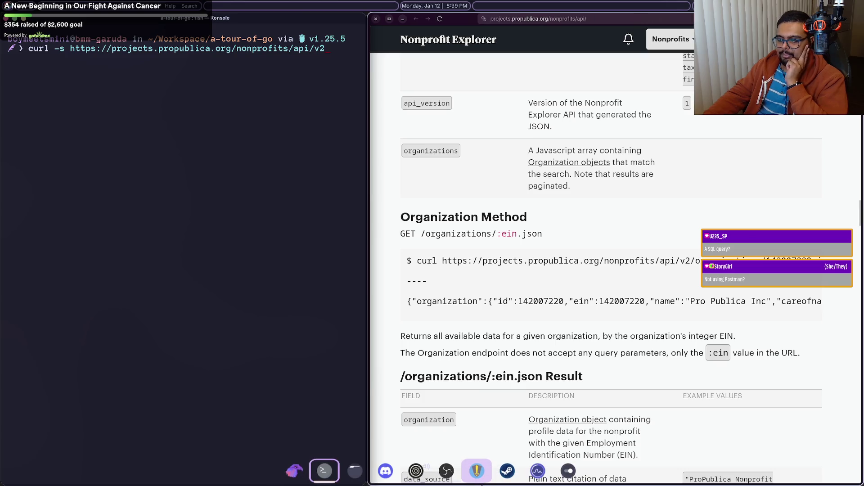
scroll(553, 280, down, 10)
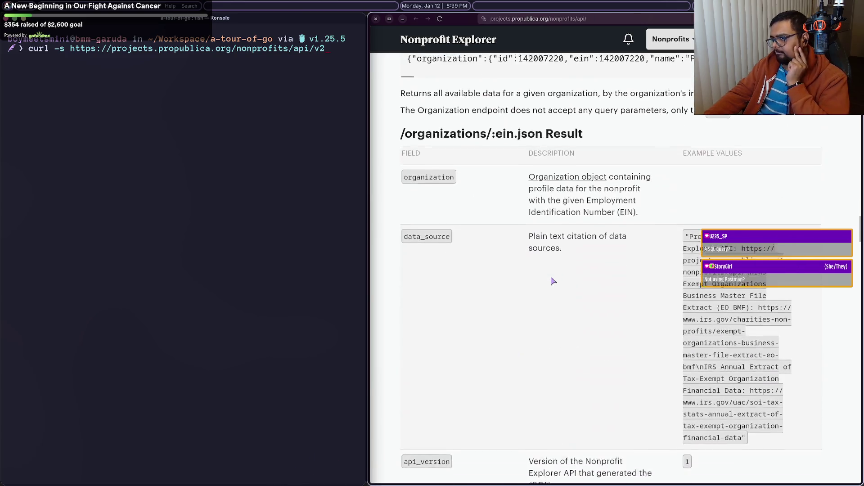
scroll(553, 280, down, 5)
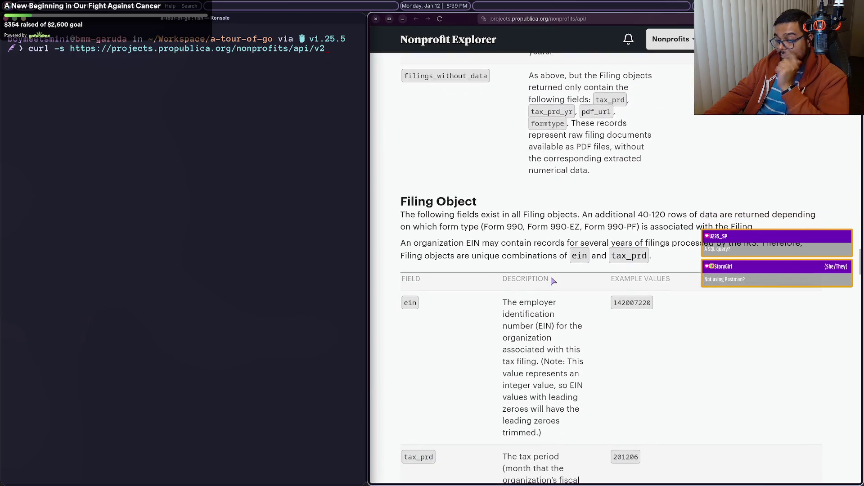
scroll(553, 281, down, 2)
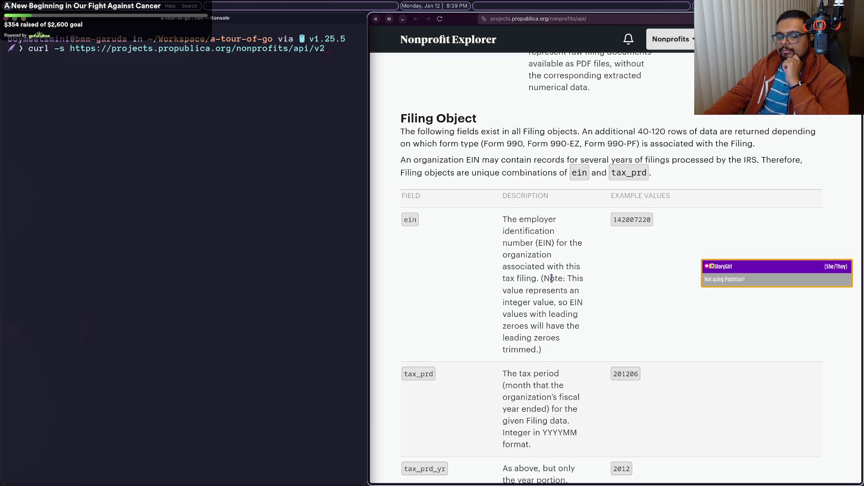
scroll(553, 279, down, 5)
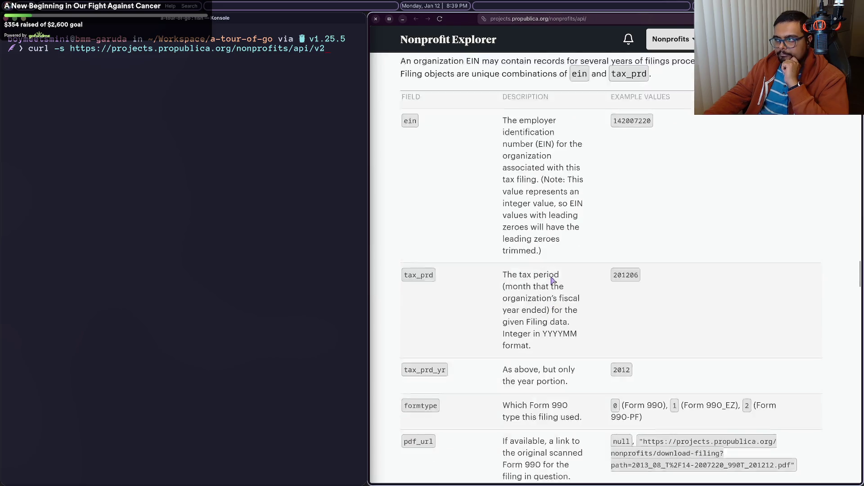
scroll(553, 281, down, 12)
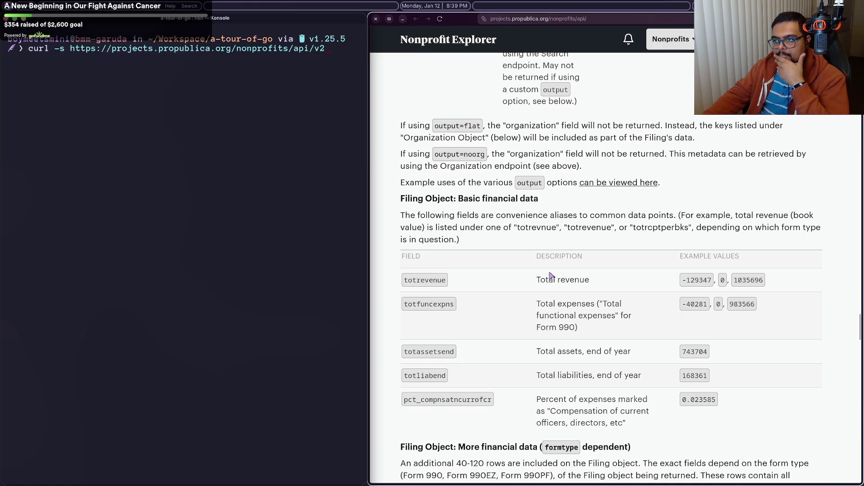
scroll(551, 275, down, 8)
scroll(548, 272, down, 3)
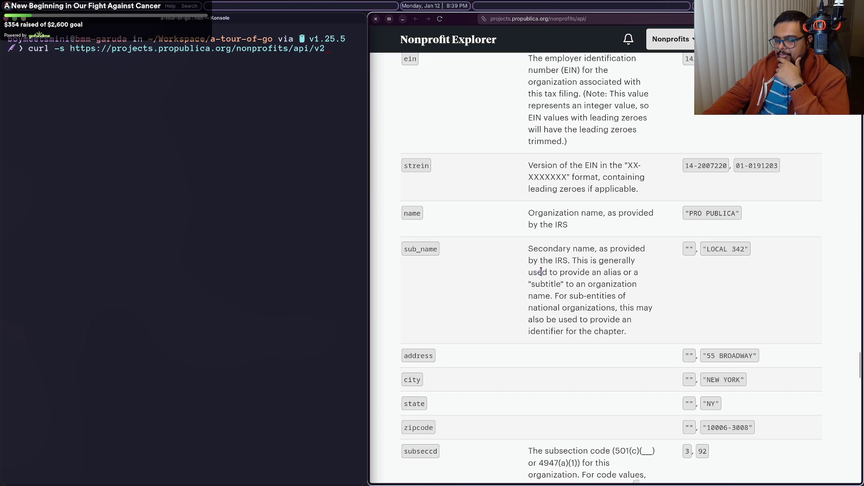
scroll(541, 273, up, 6)
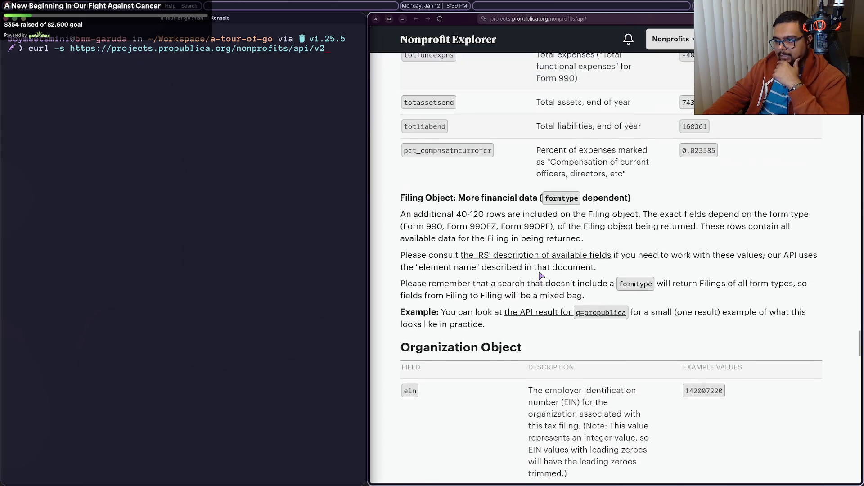
scroll(542, 275, up, 20)
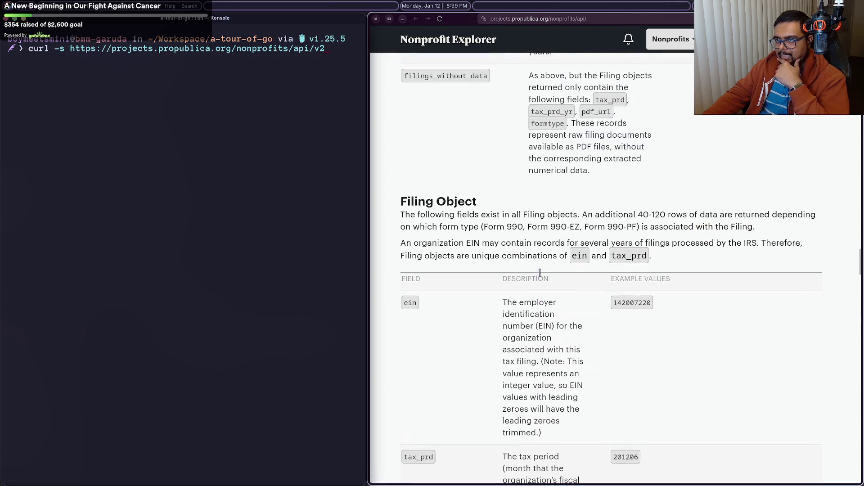
scroll(541, 275, up, 3)
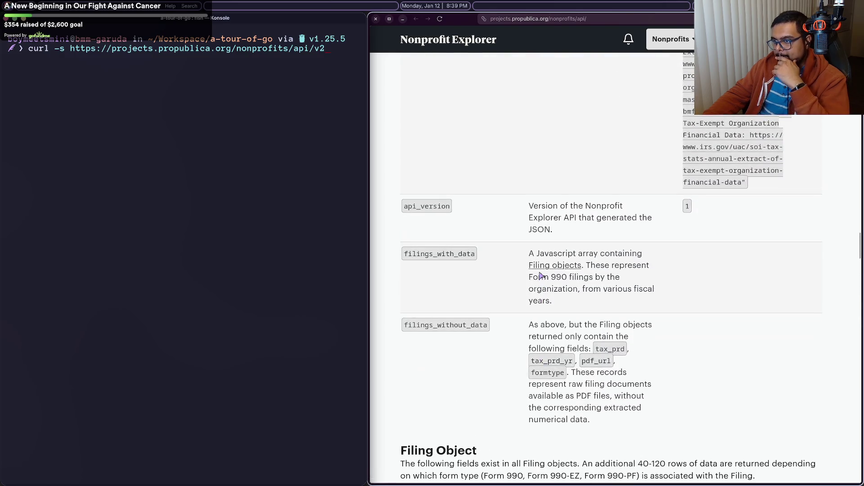
scroll(541, 276, down, 15)
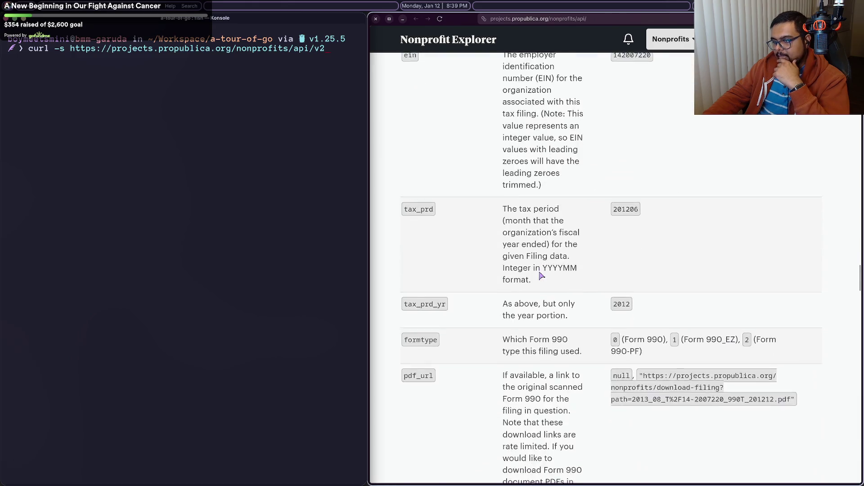
scroll(540, 274, down, 8)
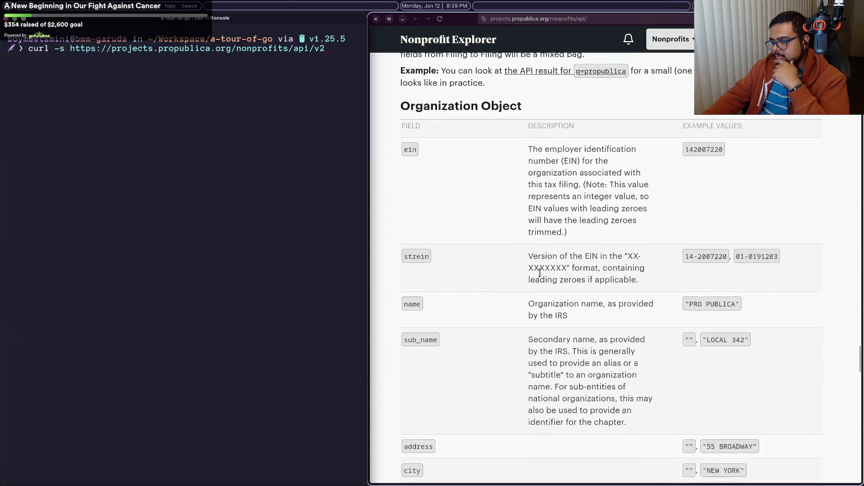
scroll(541, 275, up, 12)
scroll(542, 276, down, 5)
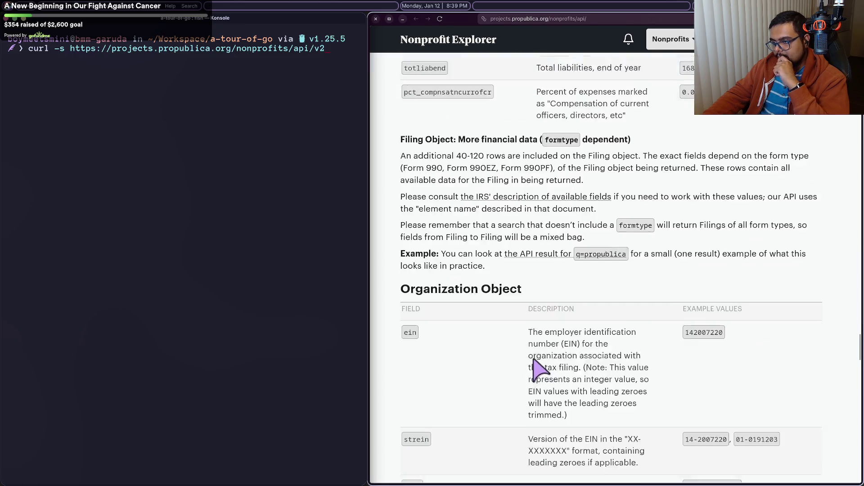
scroll(535, 364, down, 5)
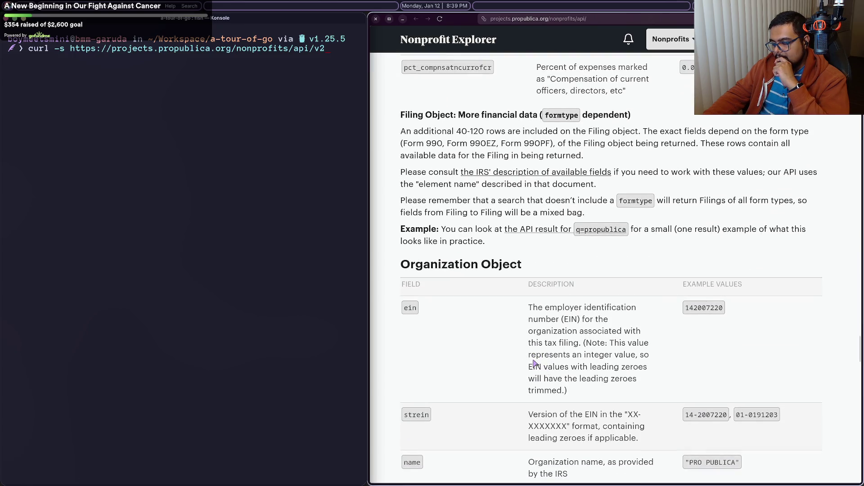
scroll(534, 364, up, 10)
scroll(535, 363, down, 2)
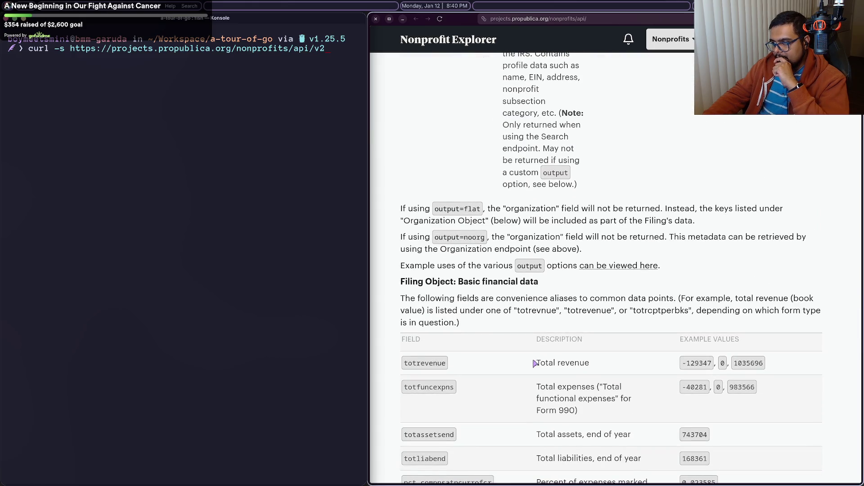
scroll(535, 364, up, 10)
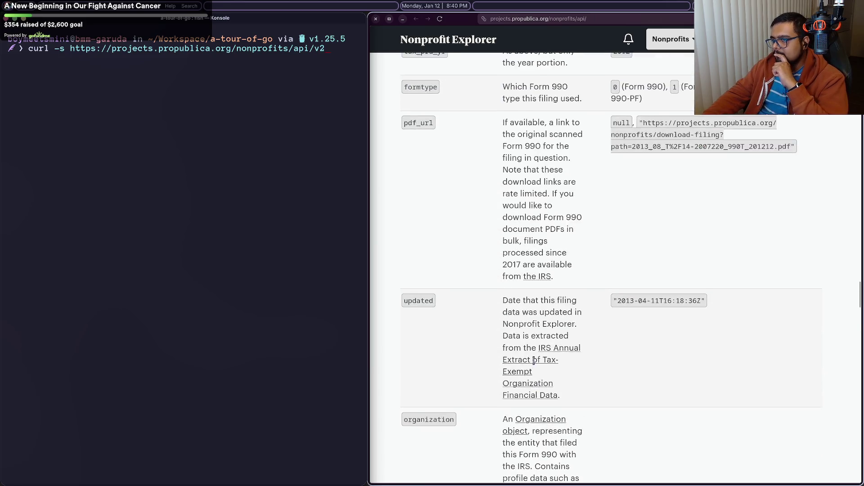
scroll(534, 362, up, 10)
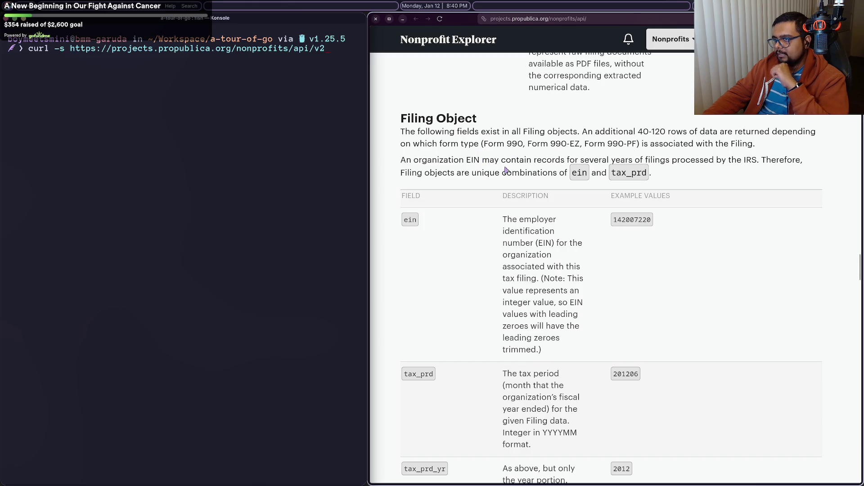
scroll(506, 170, up, 15)
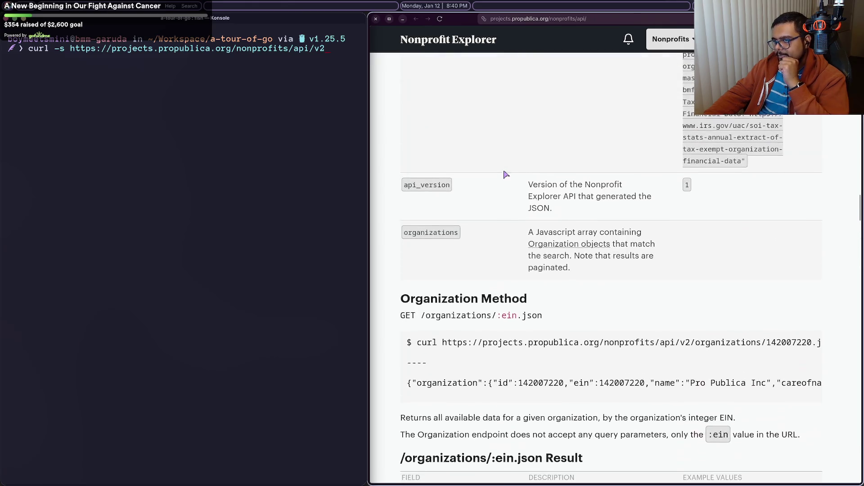
scroll(506, 176, down, 5)
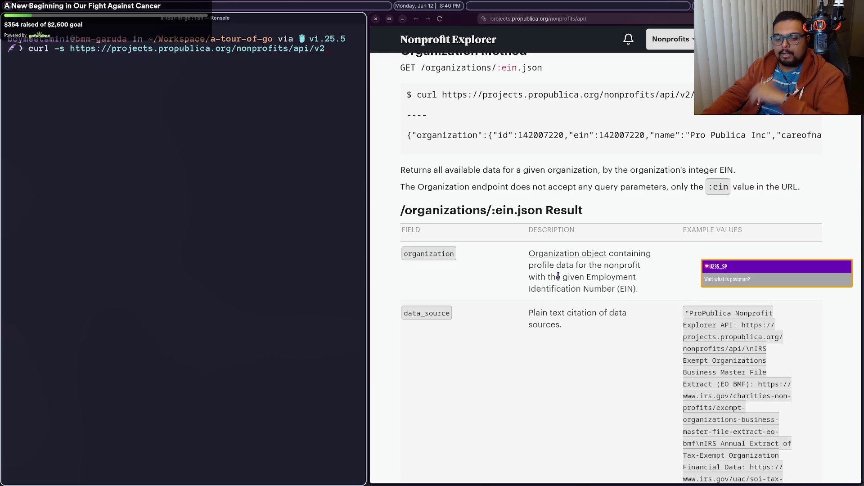
key(ctrl+t)
Step: Search 'postman', view the official site's 'What is Postman' page, then return to the earlier results
text(postman)
key(Return)
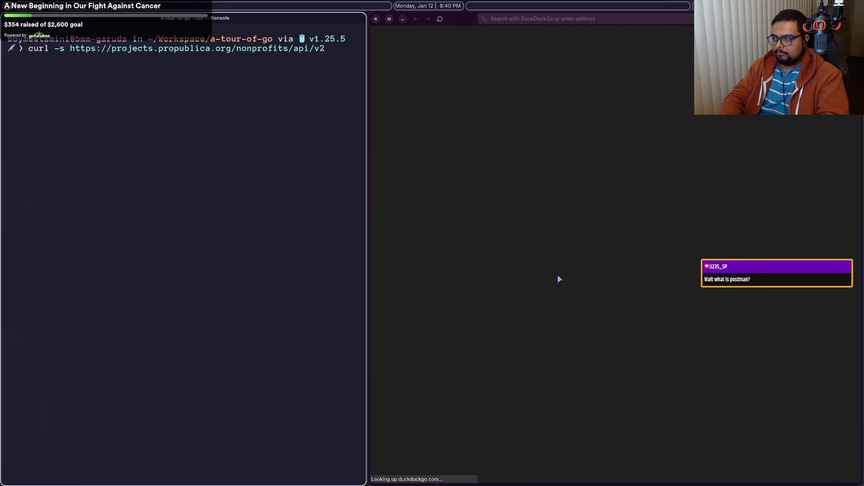
click(481, 108)
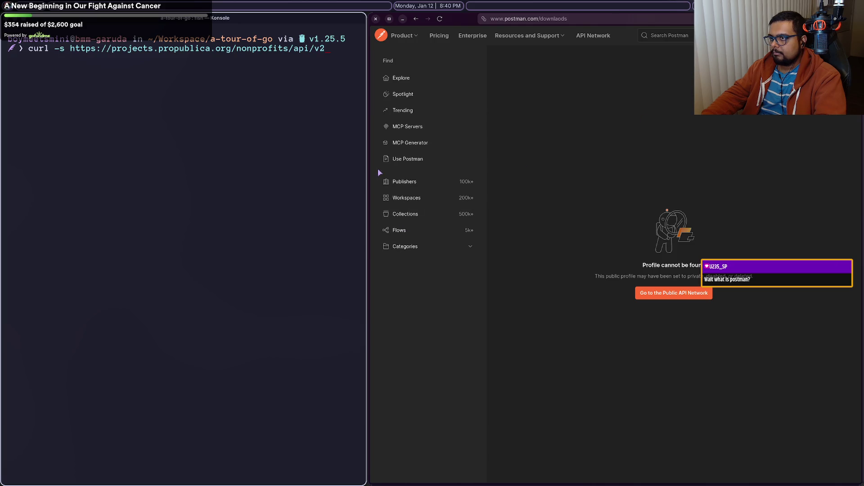
click(417, 36)
click(423, 69)
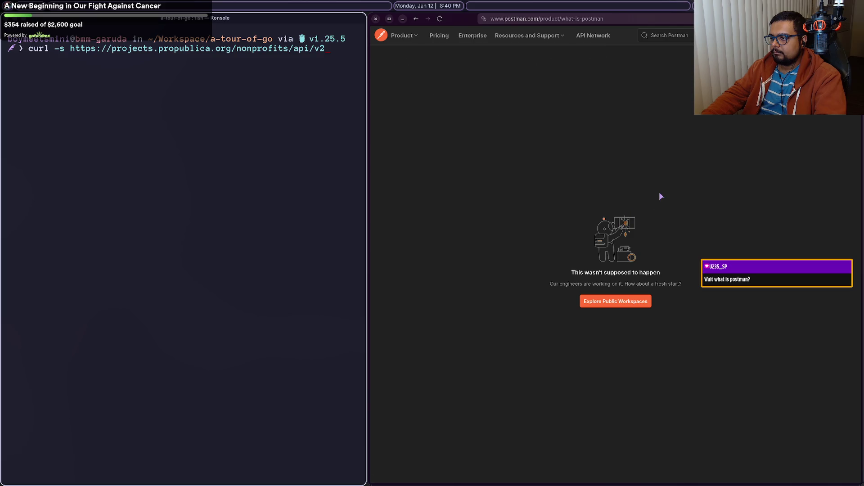
key(alt+Left)
key(alt+Left)
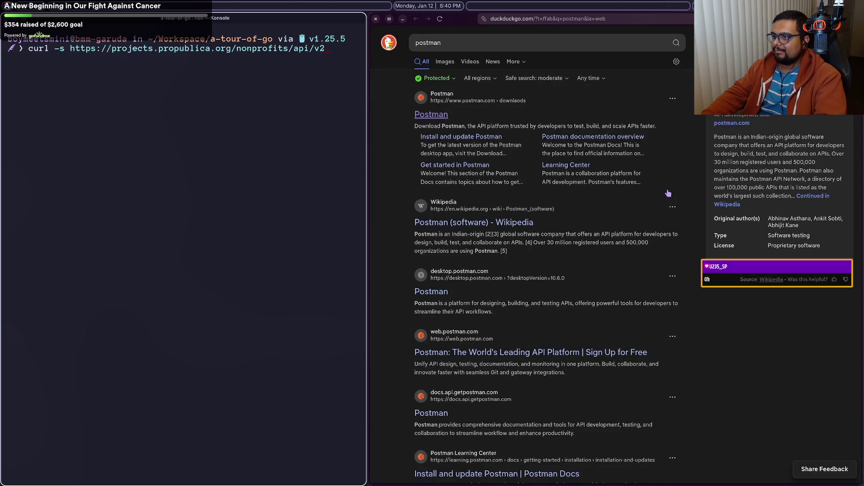
mouse_move(860, 202)
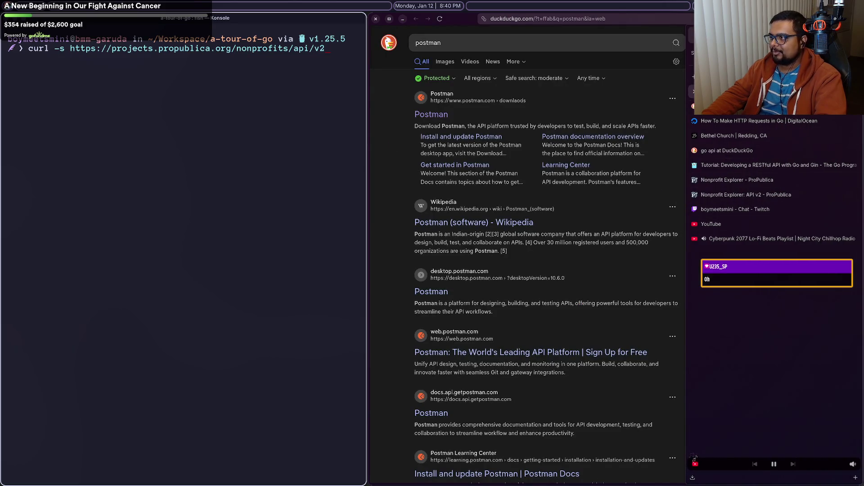
key(alt+Left)
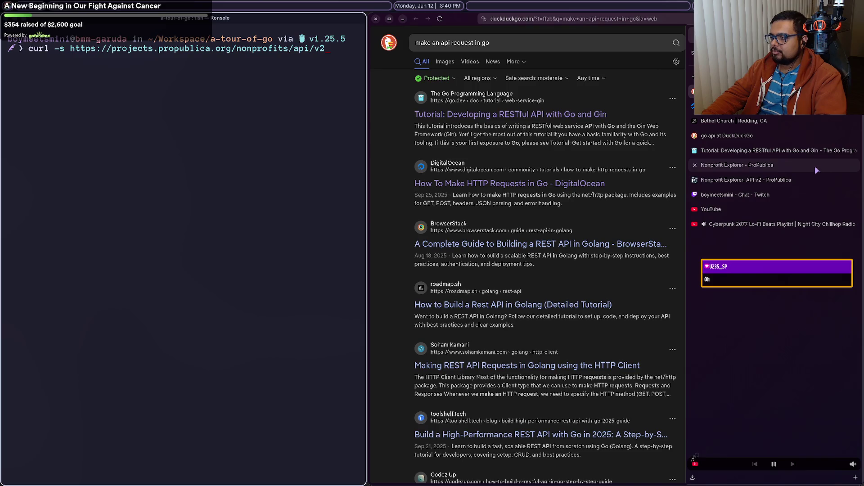
Step: Replace the query with 'postman alternatives' and open the DEV Community alternatives article
click(584, 45)
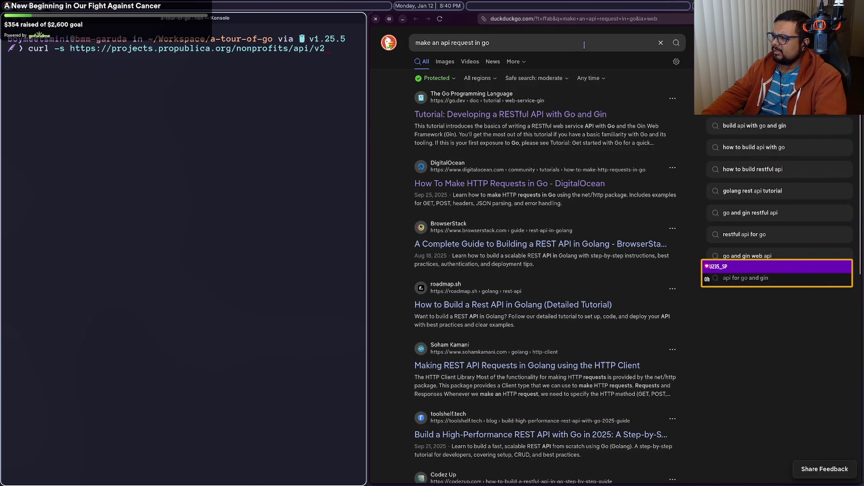
double_click(590, 45)
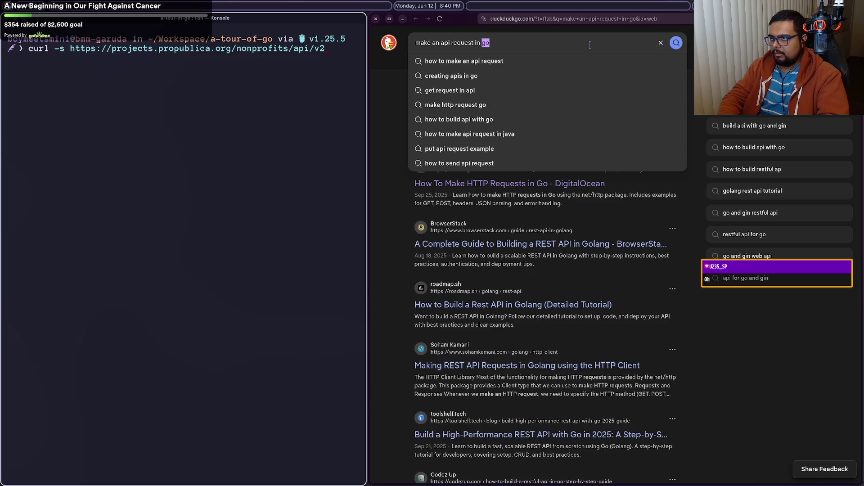
key(ctrl+a)
text(postman alternatives)
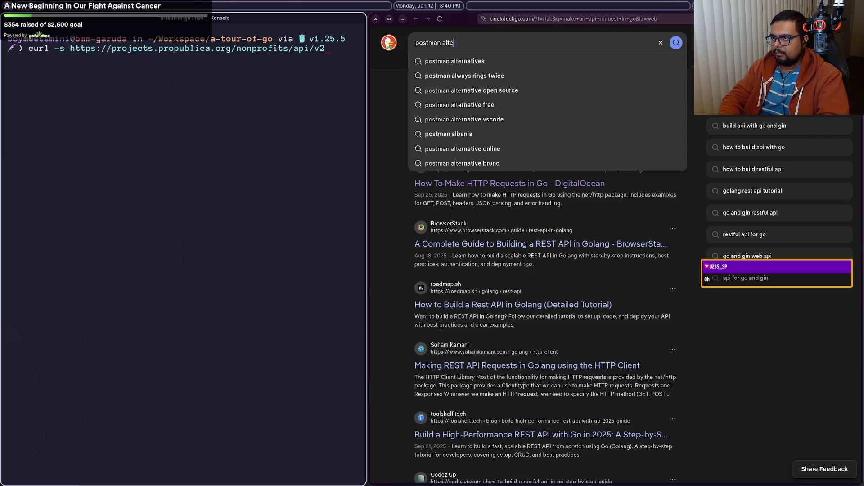
key(Return)
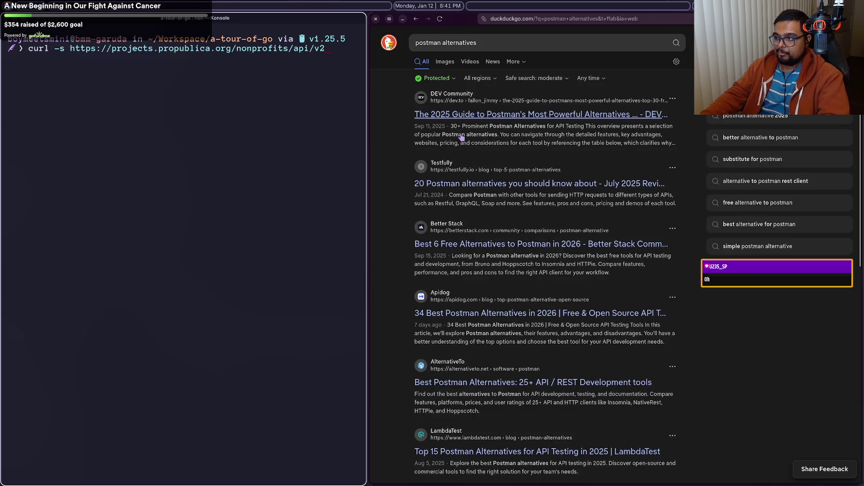
click(464, 124)
Step: Read the article's Postman limitations, highlighting the API Creation Limits and first two items
scroll(488, 136, down, 10)
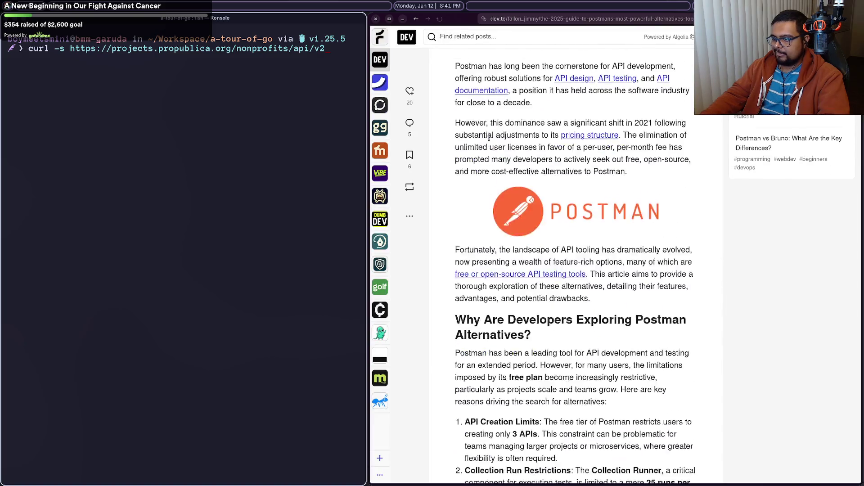
scroll(488, 136, down, 2)
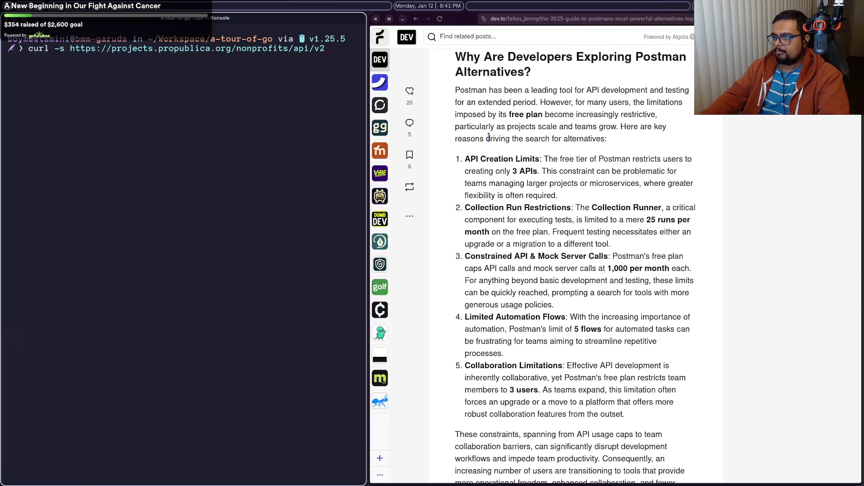
mouse_move(465, 159)
mouse_down()
mouse_move(517, 162)
mouse_move(557, 198)
mouse_move(556, 219)
mouse_up()
click(556, 219)
drag(465, 158, 556, 220)
click(556, 220)
drag(465, 159, 556, 220)
click(560, 305)
mouse_move(550, 293)
mouse_down()
mouse_move(517, 270)
mouse_move(550, 293)
mouse_up()
Step: Scroll to the alternatives comparison table and highlight the Bruno row's description
scroll(547, 181, down, 2)
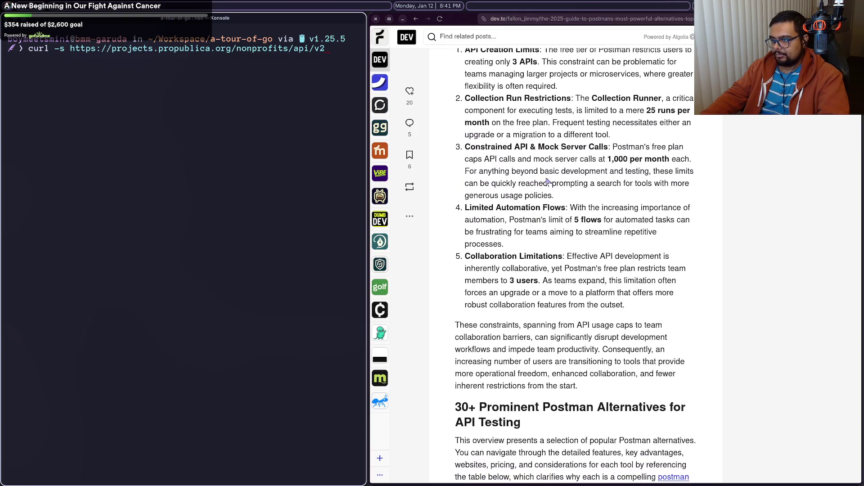
scroll(550, 328, down, 4)
scroll(553, 330, down, 5)
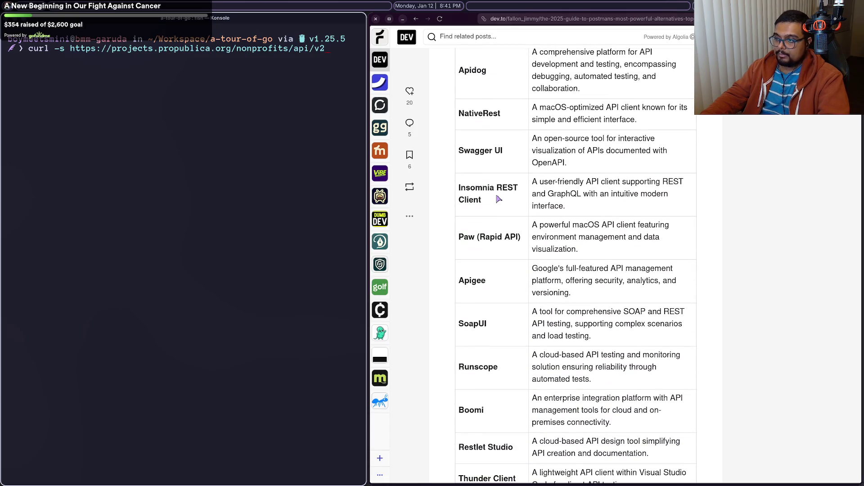
scroll(499, 199, down, 7)
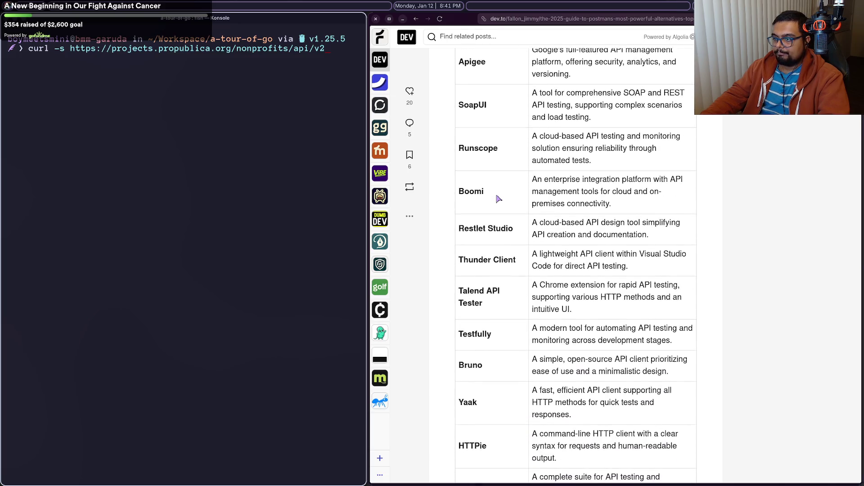
scroll(498, 225, up, 1)
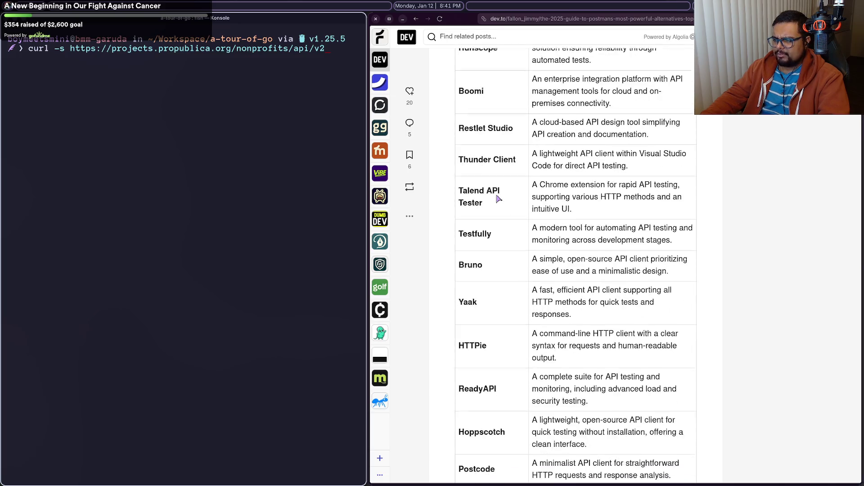
mouse_move(478, 274)
mouse_down()
mouse_move(618, 265)
mouse_move(614, 279)
mouse_up()
click(615, 270)
click(585, 217)
Step: Read the rest of the comparison table, then go back to the postman alternatives results
scroll(585, 217, down, 3)
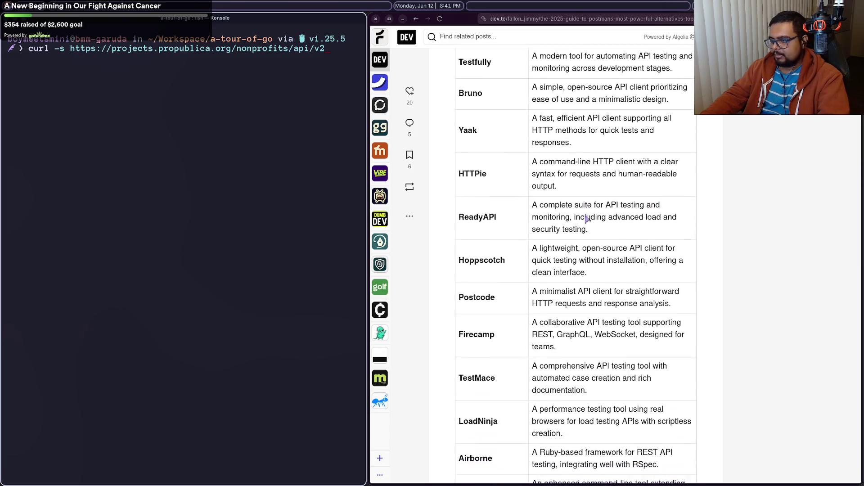
scroll(586, 217, down, 5)
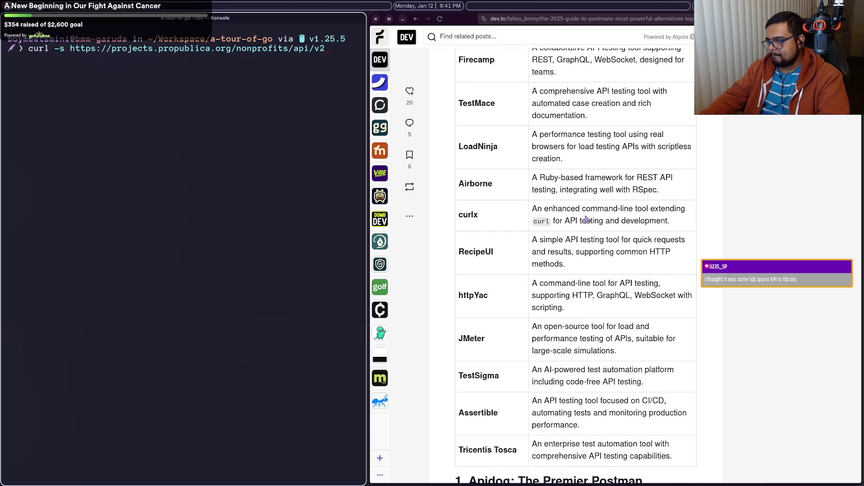
scroll(573, 285, down, 3)
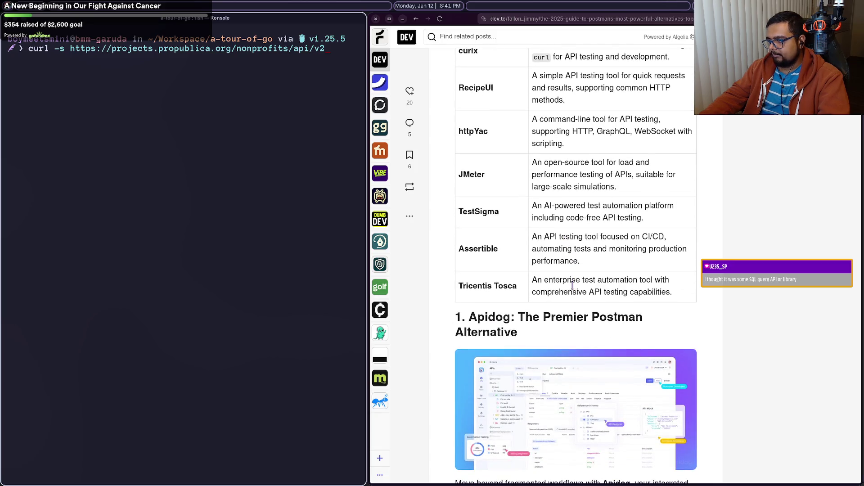
scroll(572, 285, down, 2)
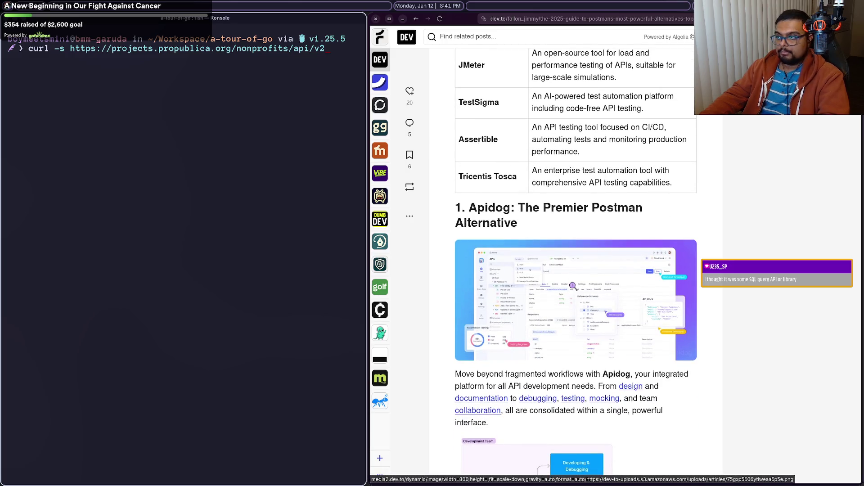
key(alt+Left)
key(alt+Left)
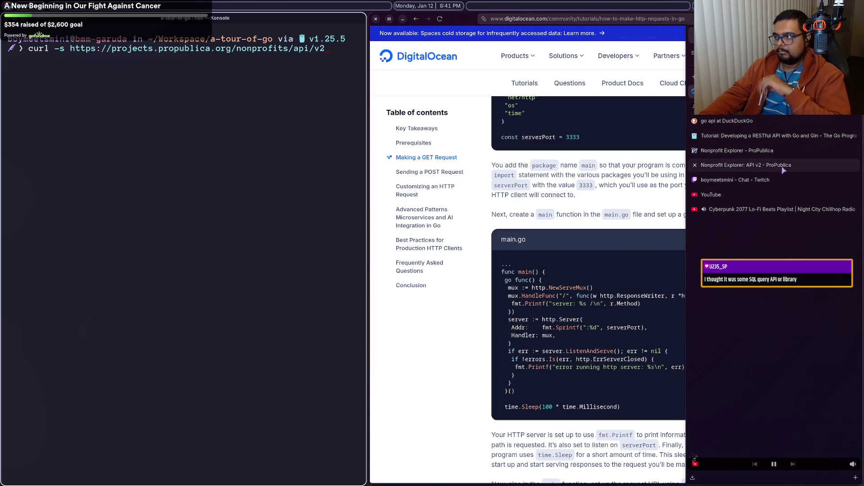
Step: On the Nonprofit Explorer home page, search 'bethel music' and open the Bethel Music organization
click(779, 168)
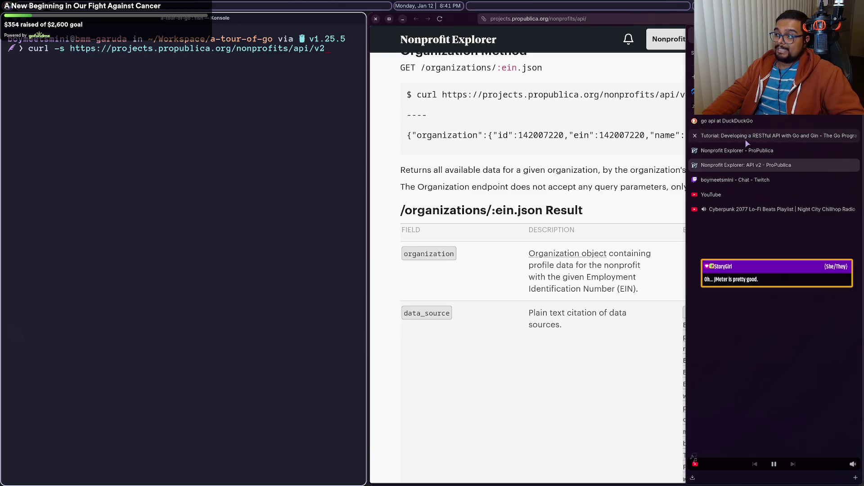
click(746, 152)
scroll(530, 269, down, 8)
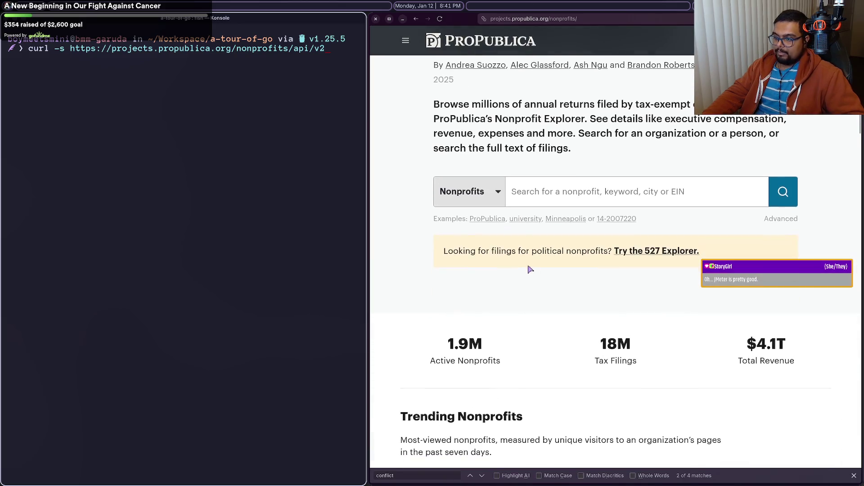
scroll(530, 269, up, 8)
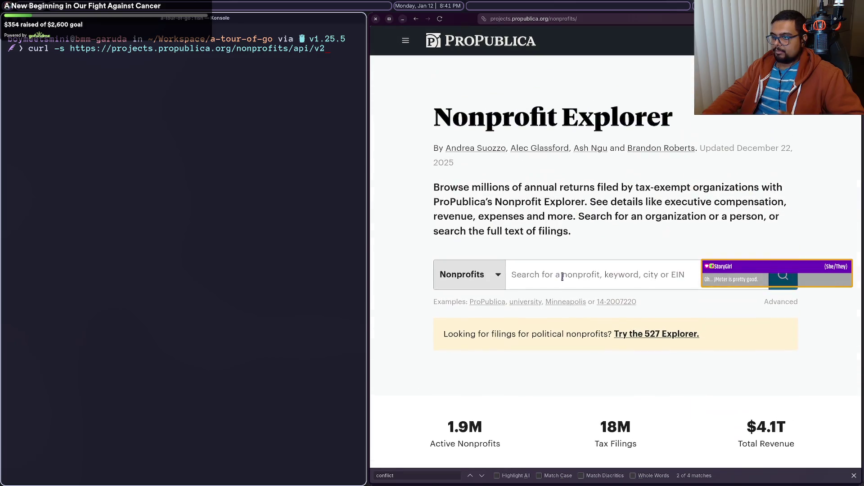
click(559, 277)
text(bethel mu)
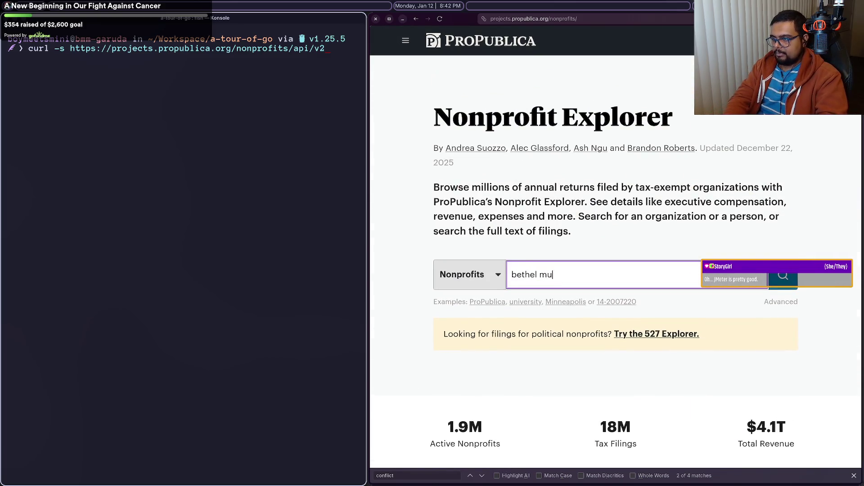
text(sic)
key(Return)
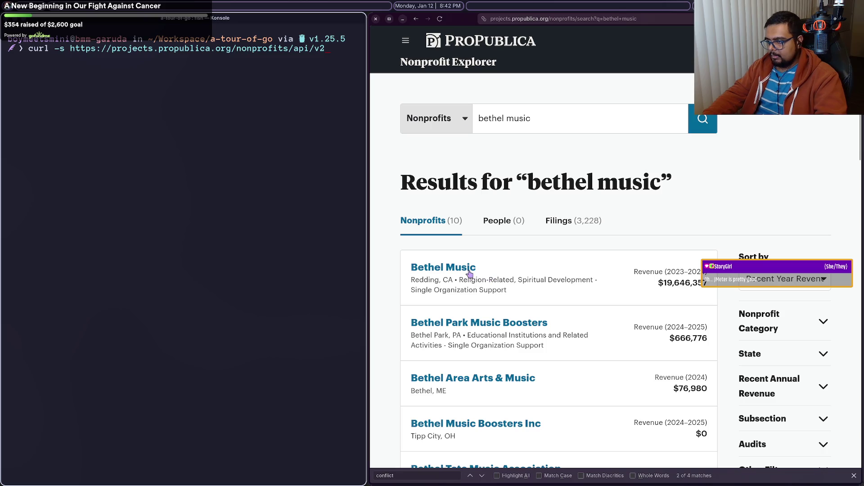
click(469, 273)
Step: Go back, change the query to 'bethel church', and show its filing-text results
scroll(534, 267, down, 8)
key(alt+Left)
key(alt+Left)
double_click(550, 275)
text(church)
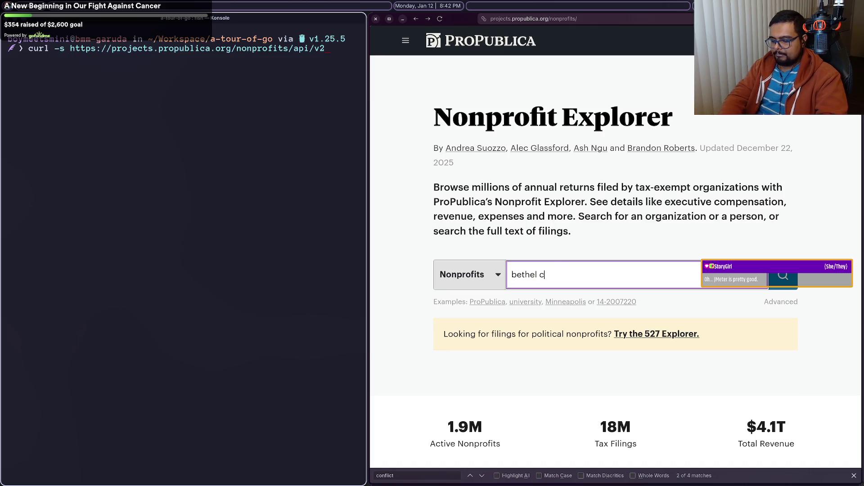
key(Return)
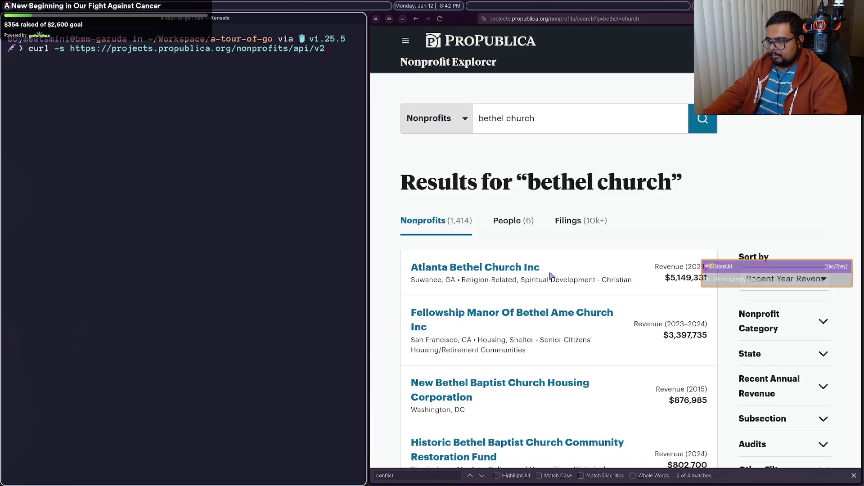
click(569, 230)
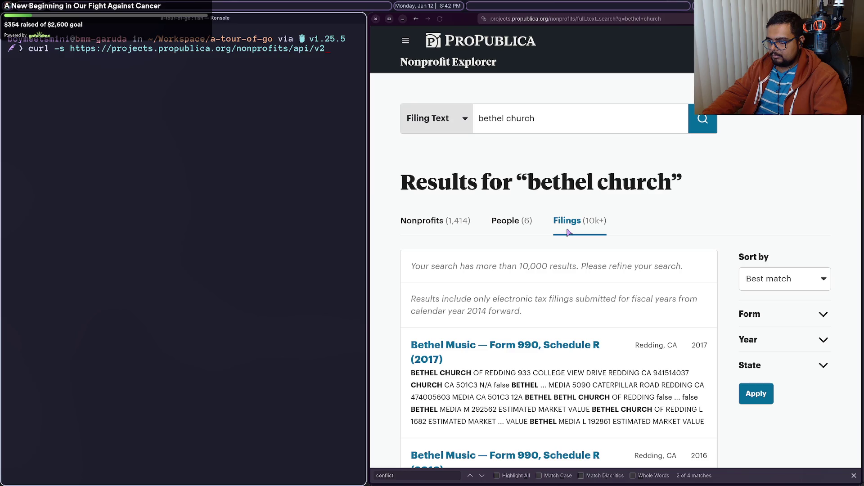
Step: Show the nonprofit results for 'bethel church' and filter them to California
scroll(568, 231, down, 6)
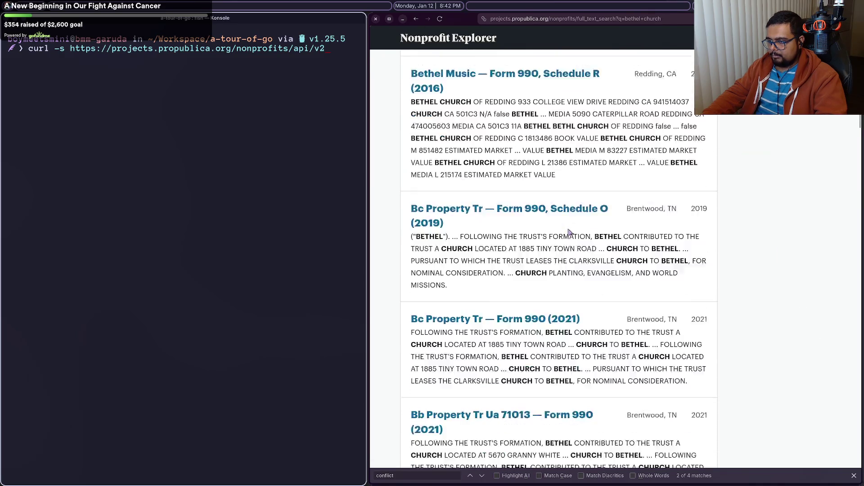
scroll(568, 231, up, 6)
click(455, 220)
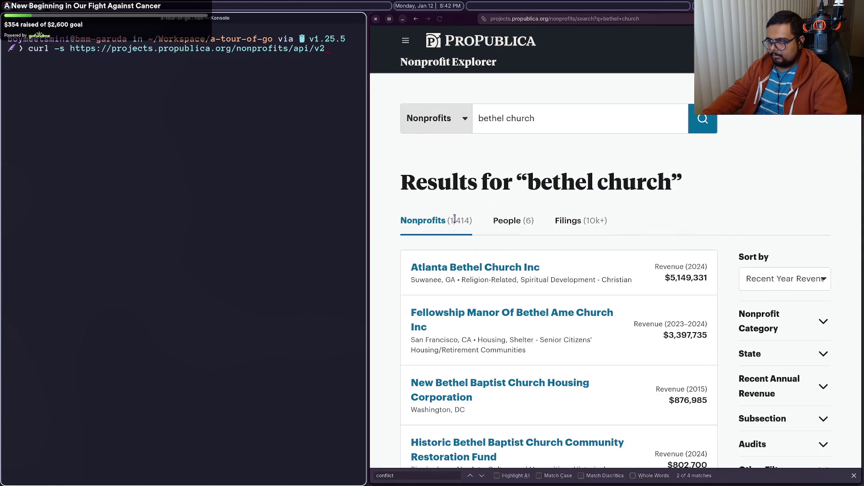
scroll(559, 244, down, 6)
scroll(560, 245, up, 5)
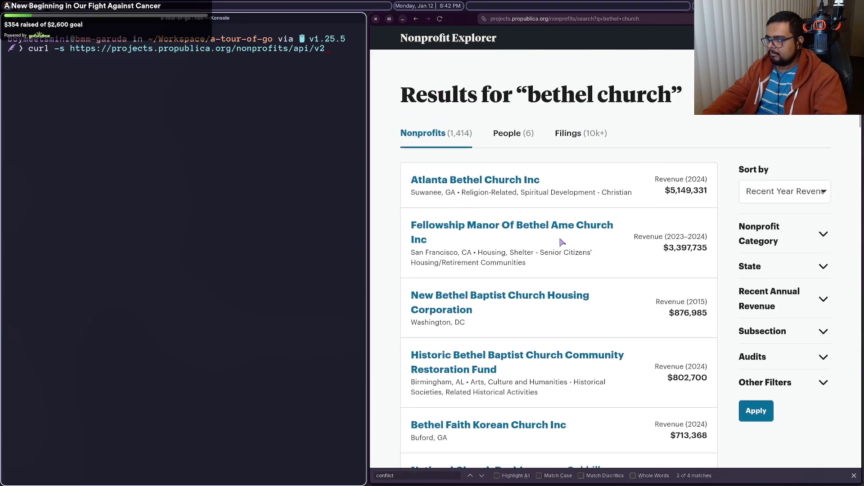
scroll(560, 245, down, 1)
click(796, 273)
scroll(750, 301, down, 5)
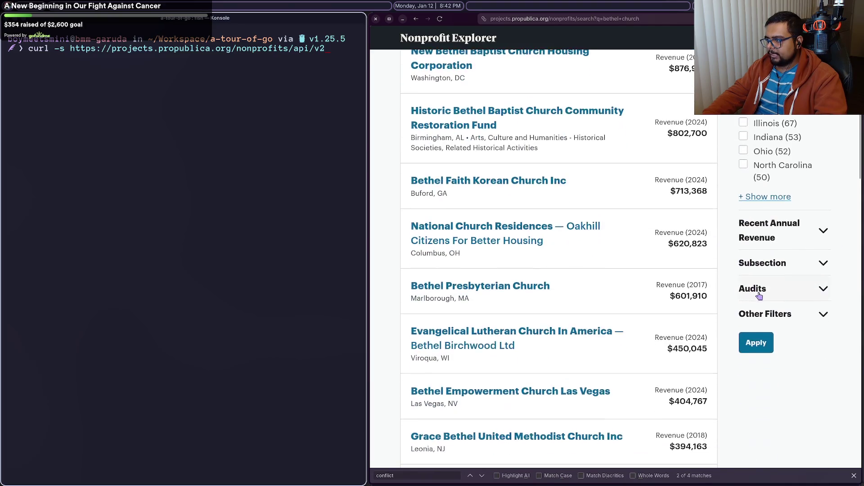
click(756, 342)
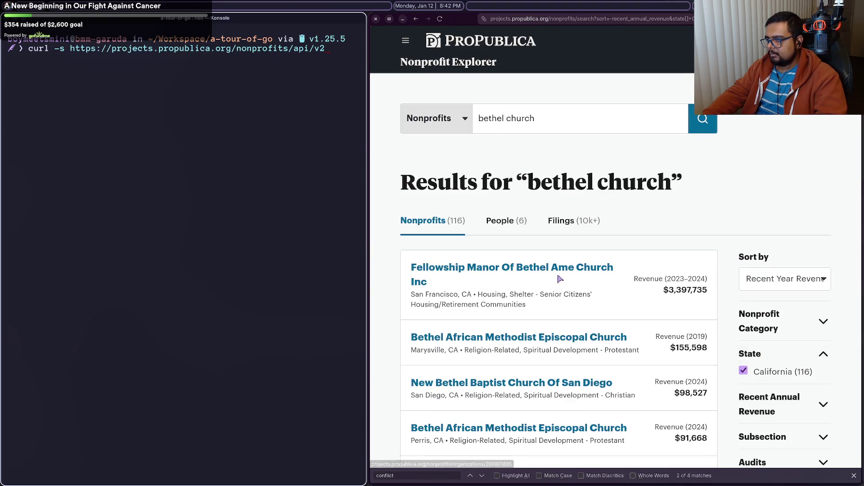
Step: Browse the California results through to page 2
scroll(558, 293, down, 5)
scroll(556, 286, down, 3)
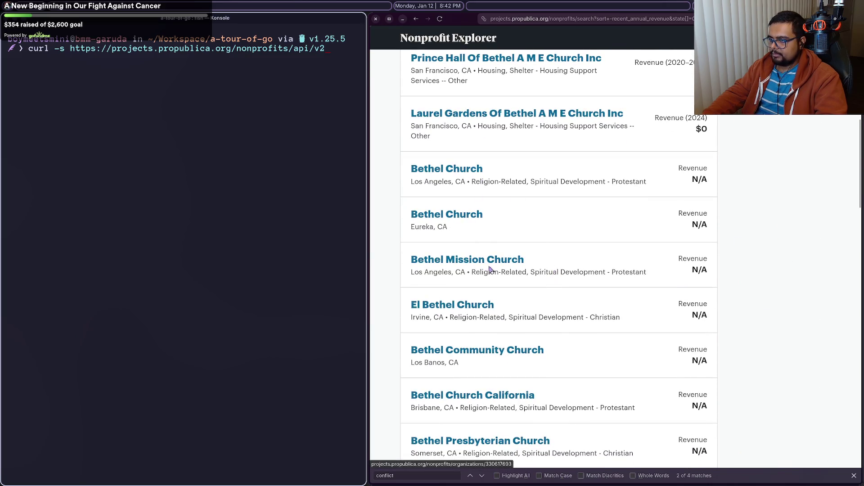
scroll(488, 270, down, 8)
scroll(492, 290, down, 7)
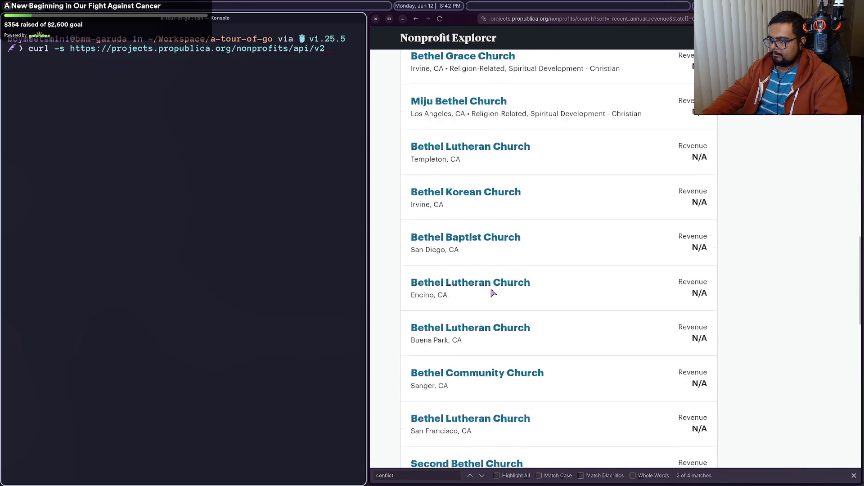
click(482, 289)
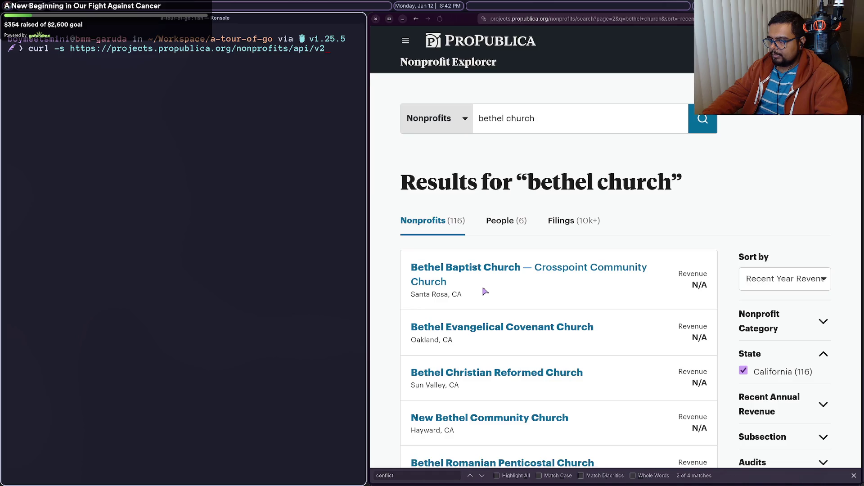
scroll(484, 290, down, 5)
scroll(485, 290, down, 5)
scroll(484, 290, down, 14)
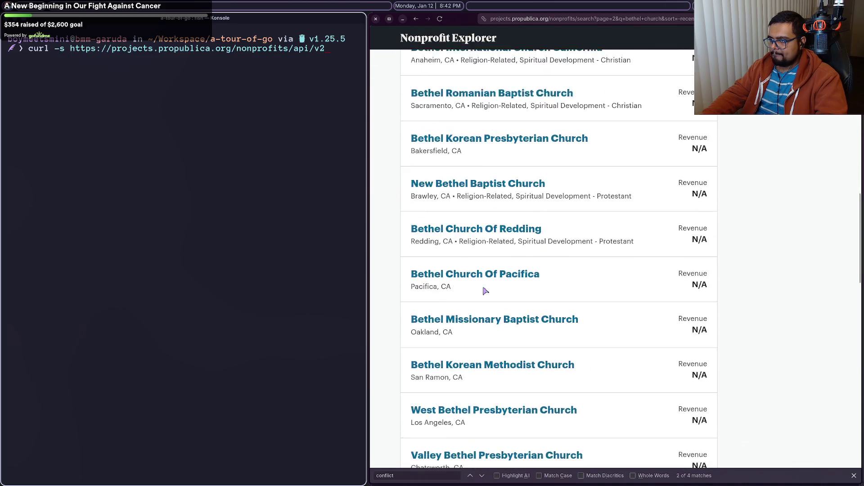
Step: Step back through the result pages to the Nonprofit Explorer home page
key(alt+Left)
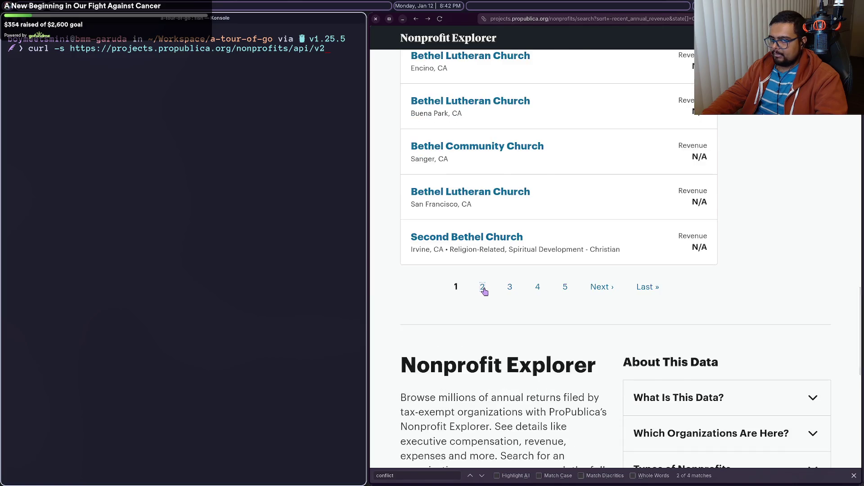
scroll(485, 292, up, 10)
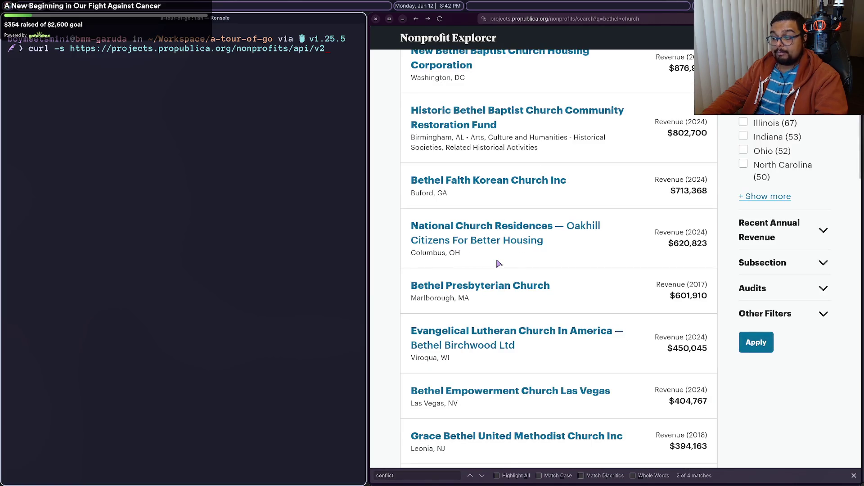
scroll(498, 264, up, 7)
key(alt+Left)
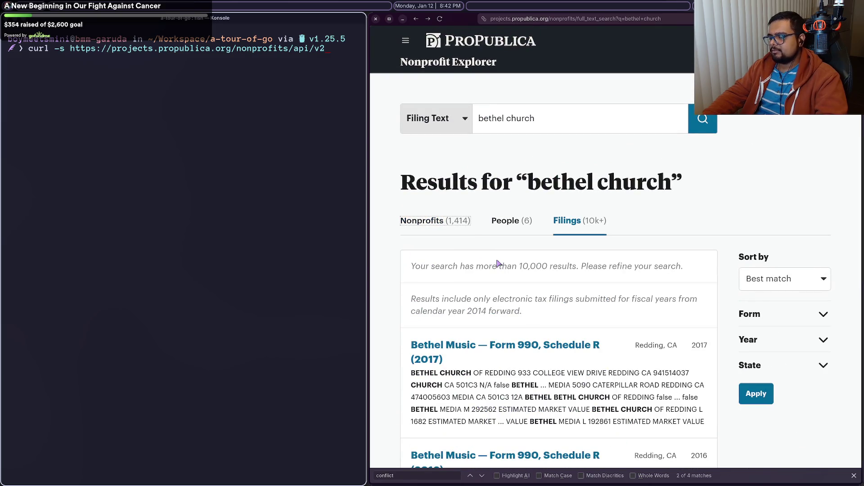
key(alt+Left)
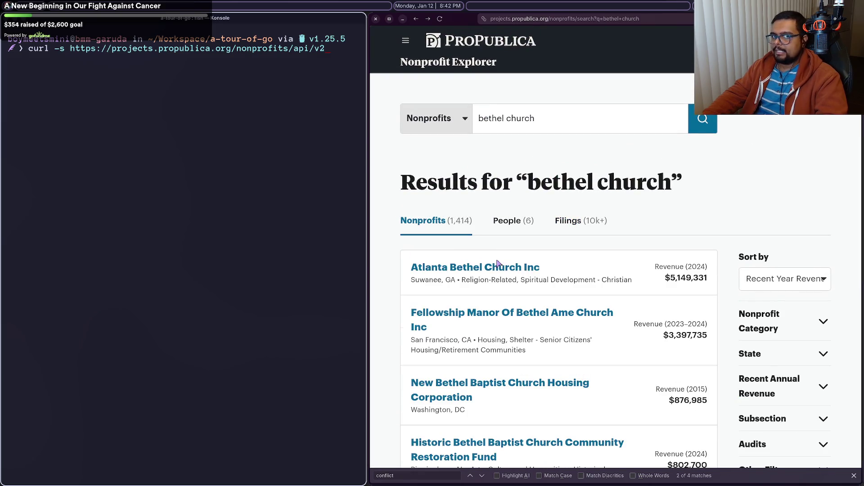
key(alt+Left)
Step: Search nonprofits for 'bethel music' and open the Bethel Music organization page in Redding, CA
click(544, 266)
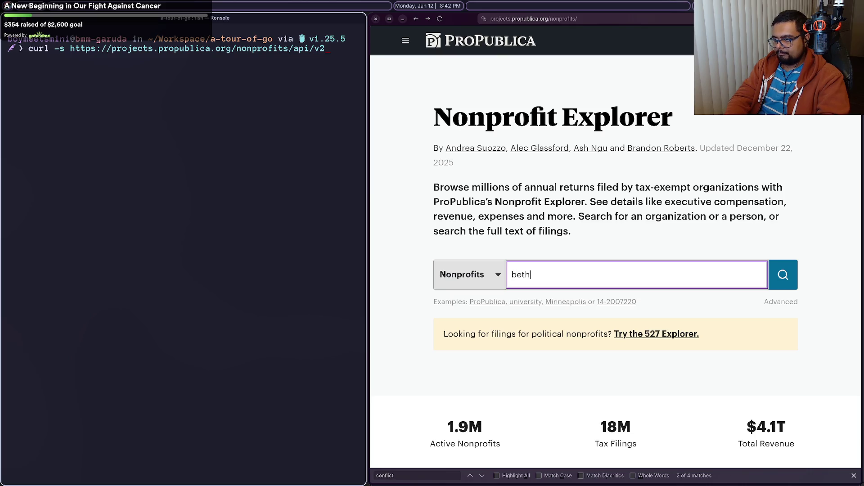
text(el music)
key(Return)
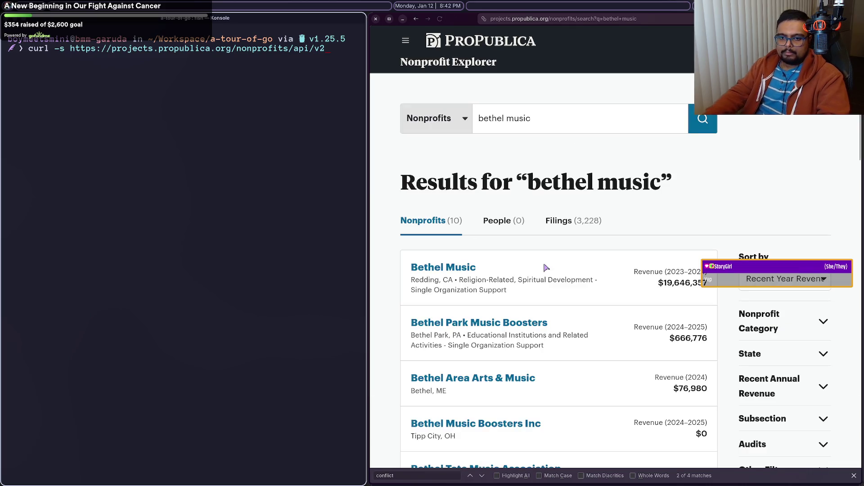
click(443, 268)
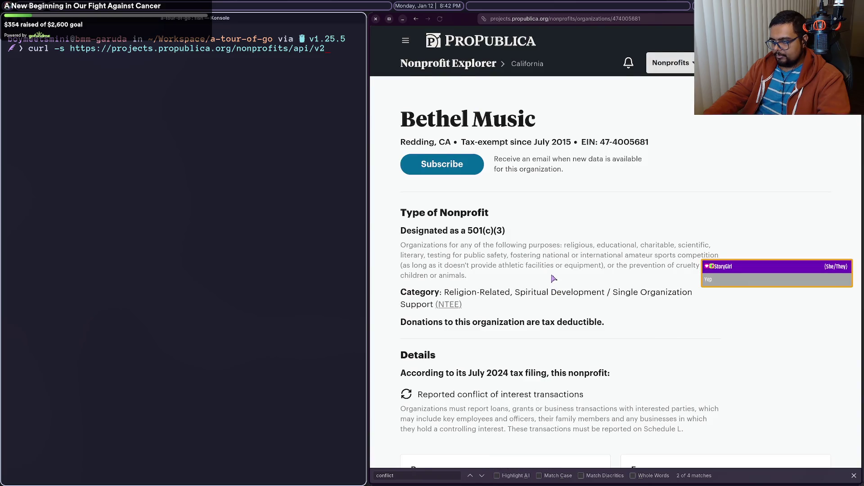
scroll(554, 279, down, 10)
scroll(553, 279, up, 10)
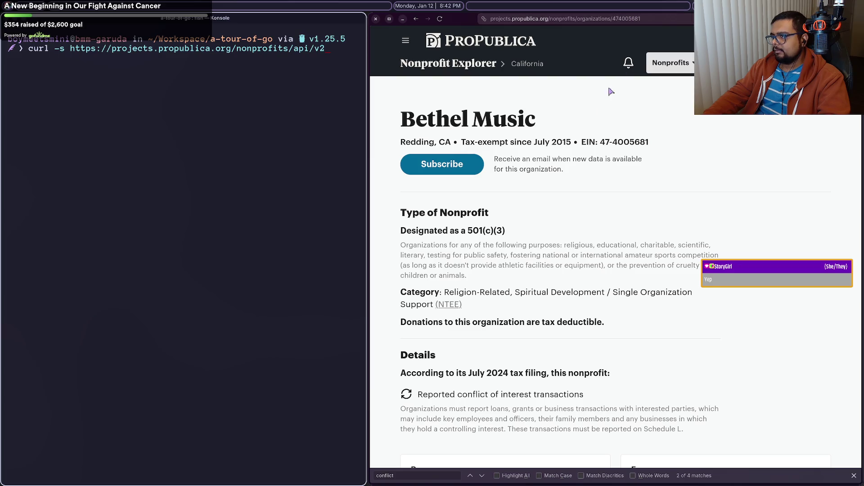
Step: Select the organization's EIN in the address bar and extend the curl command with '/organizat'
click(563, 19)
click(688, 174)
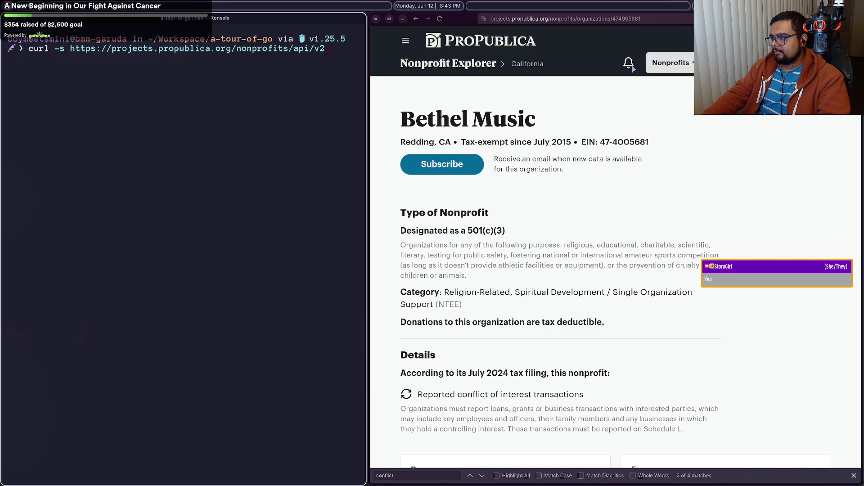
double_click(614, 19)
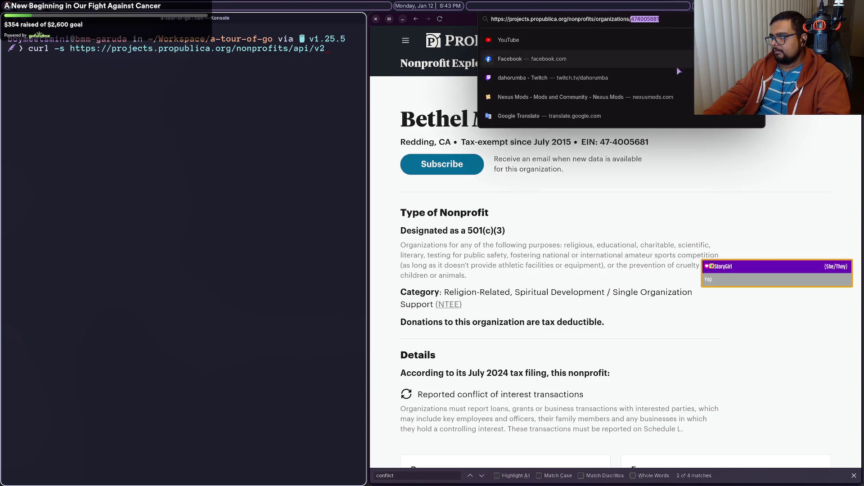
click(271, 163)
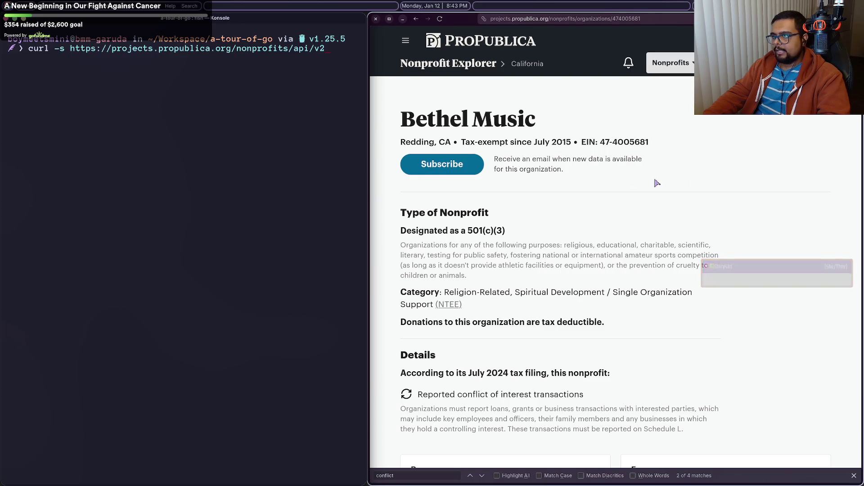
mouse_move(799, 167)
text(/organizat)
click(765, 165)
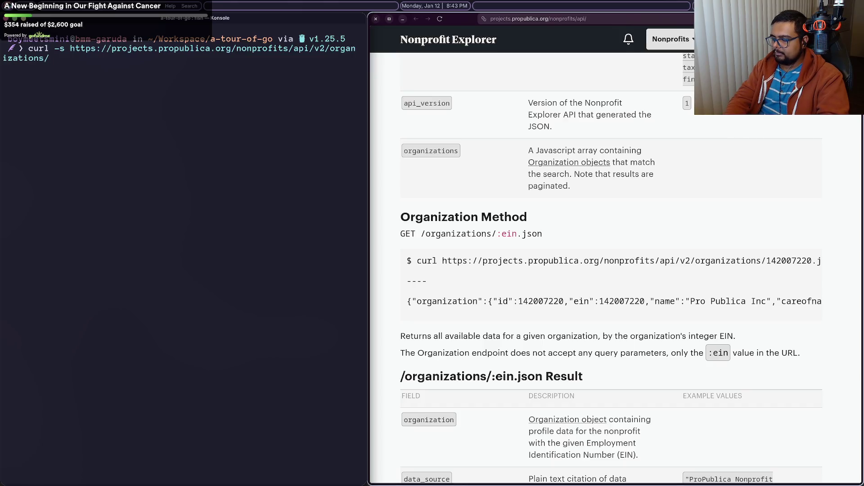
Step: Curl /organizations/474005681.json for Bethel Music, then open that URL in Firefox's JSON viewer
text(474005681)
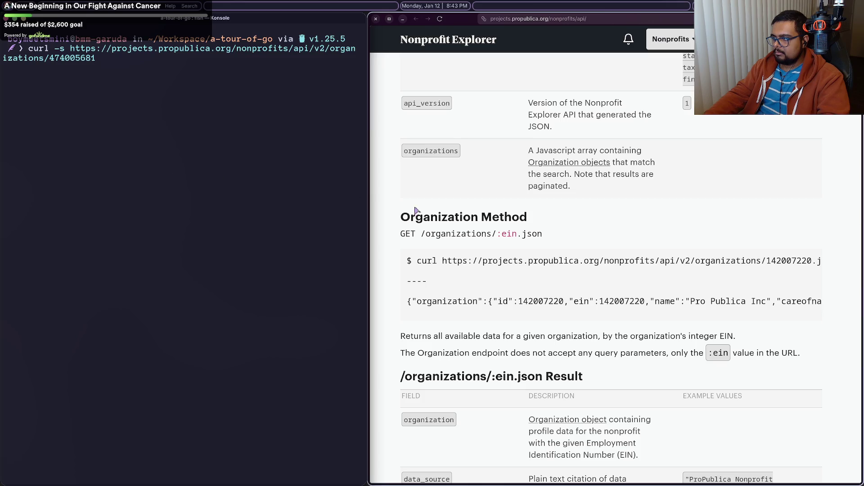
scroll(689, 269, right, 10)
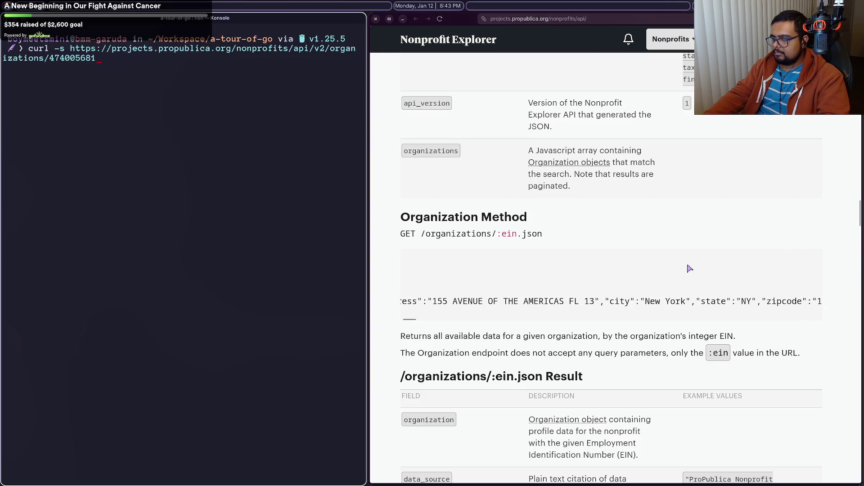
mouse_move(408, 262)
mouse_down()
mouse_move(401, 261)
mouse_move(560, 261)
mouse_up()
click(557, 263)
click(117, 173)
text(.j)
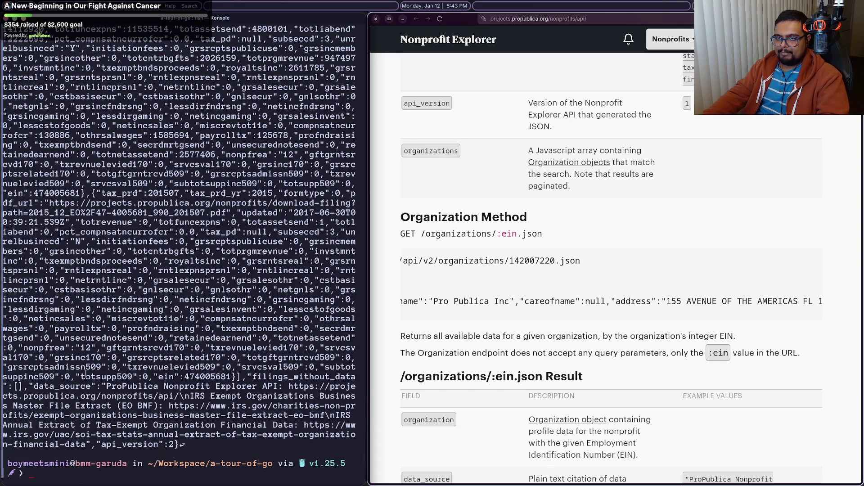
scroll(84, 376, up, 20)
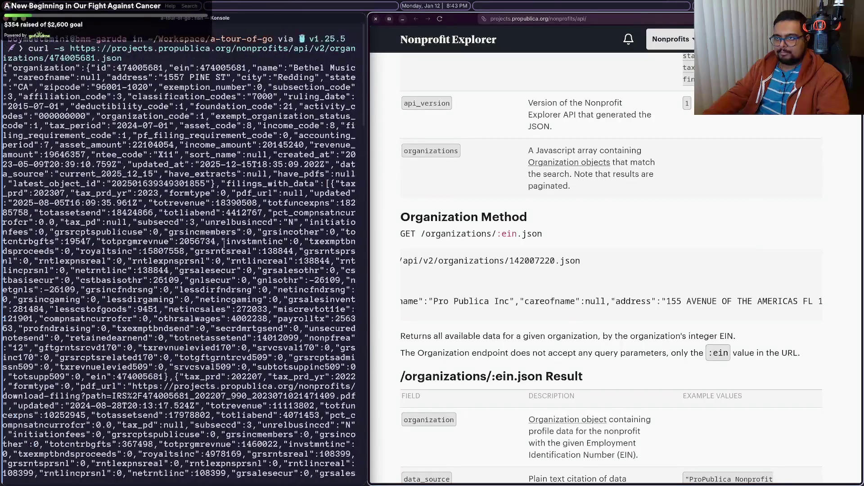
ctrl+click(108, 53)
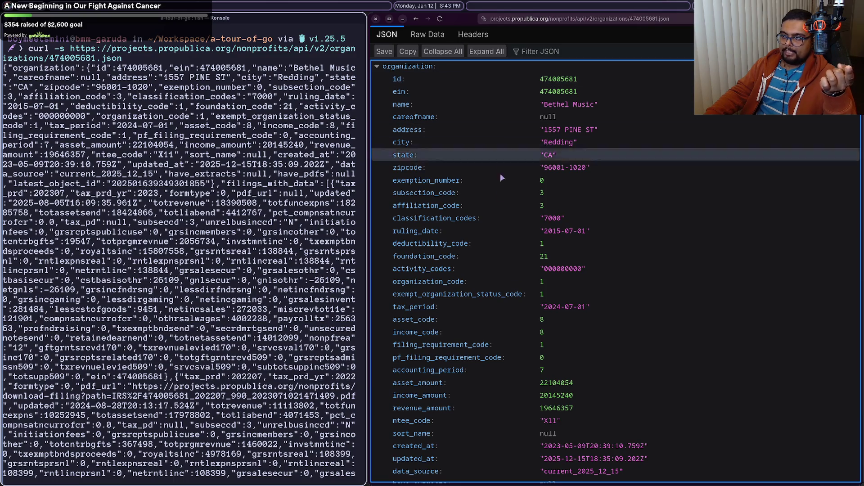
Step: Scroll through Bethel Music's organization JSON, then collapse the organization node and filing 0
scroll(554, 319, down, 9)
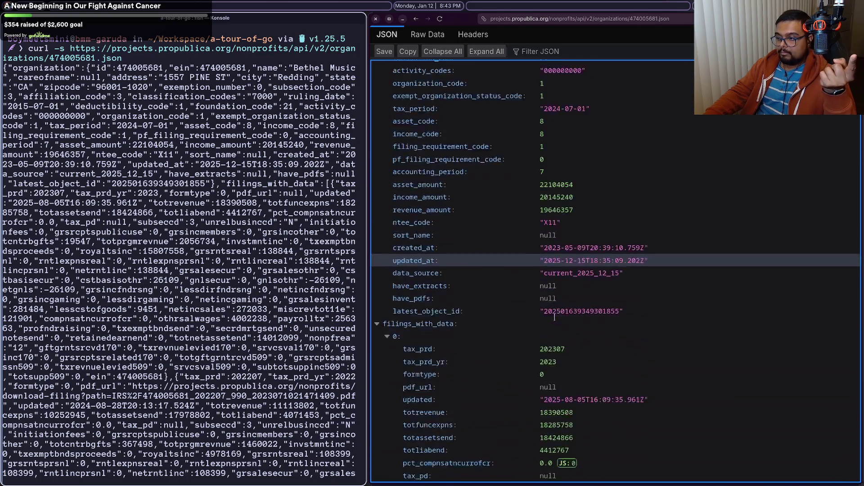
scroll(558, 321, down, 1)
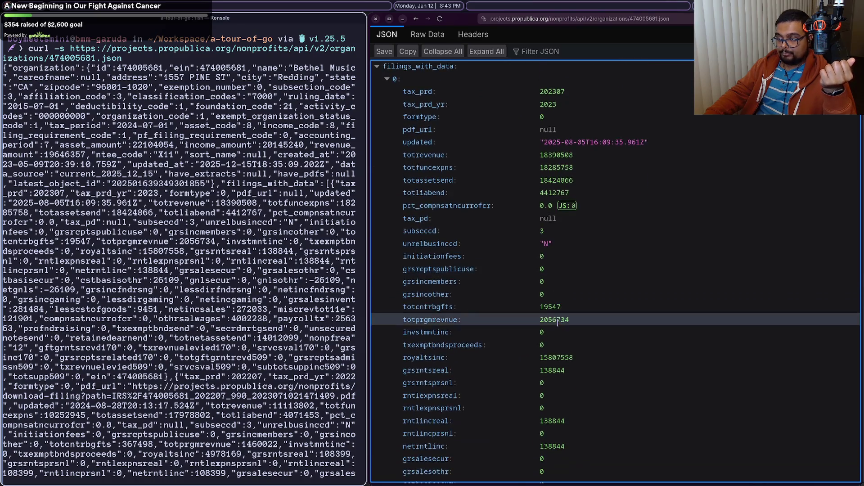
scroll(558, 320, up, 10)
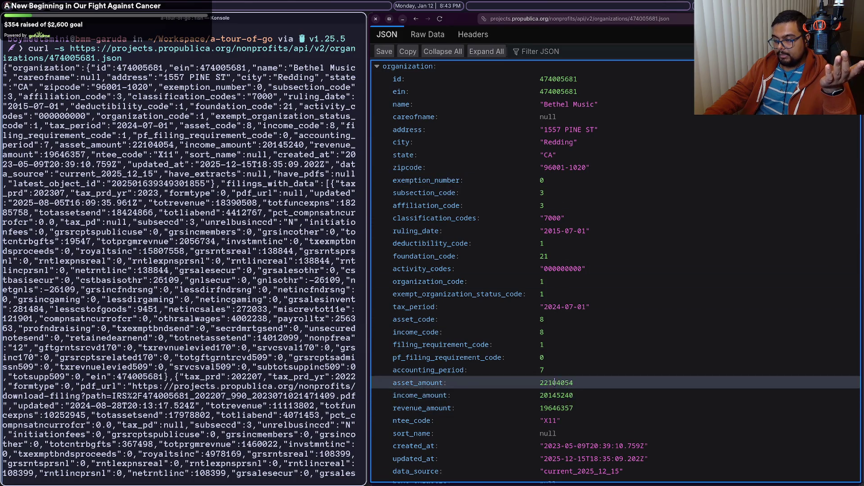
scroll(558, 405, down, 3)
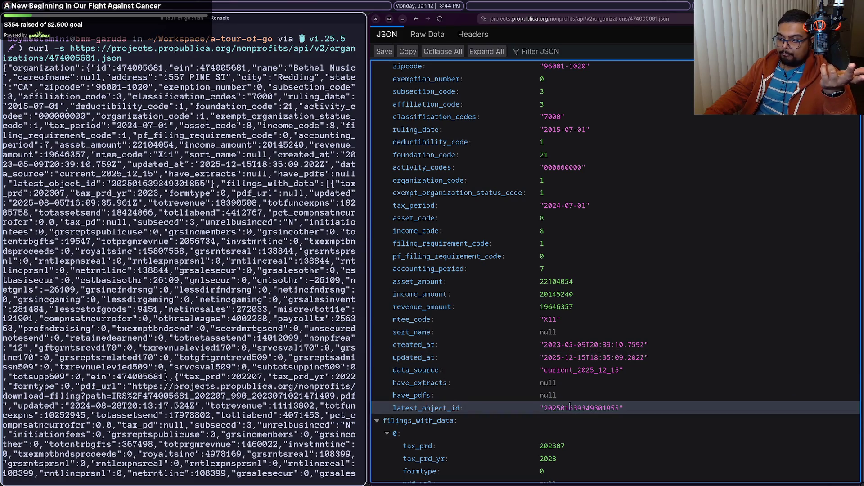
scroll(565, 419, up, 3)
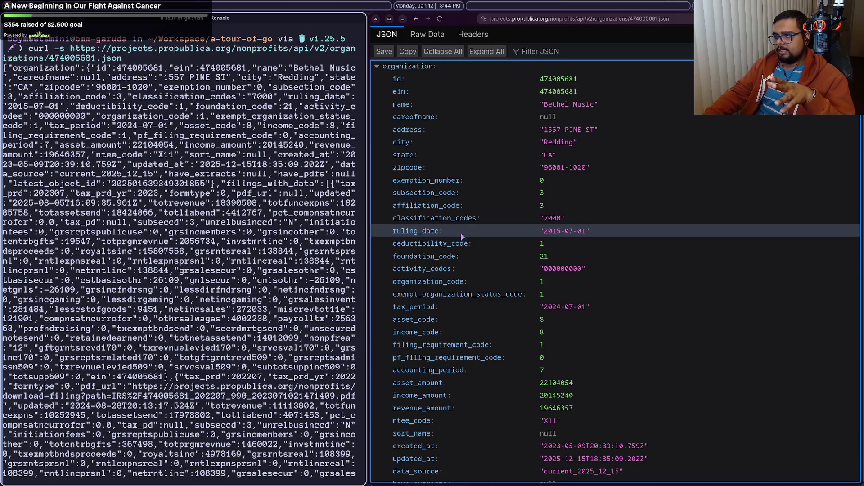
click(376, 67)
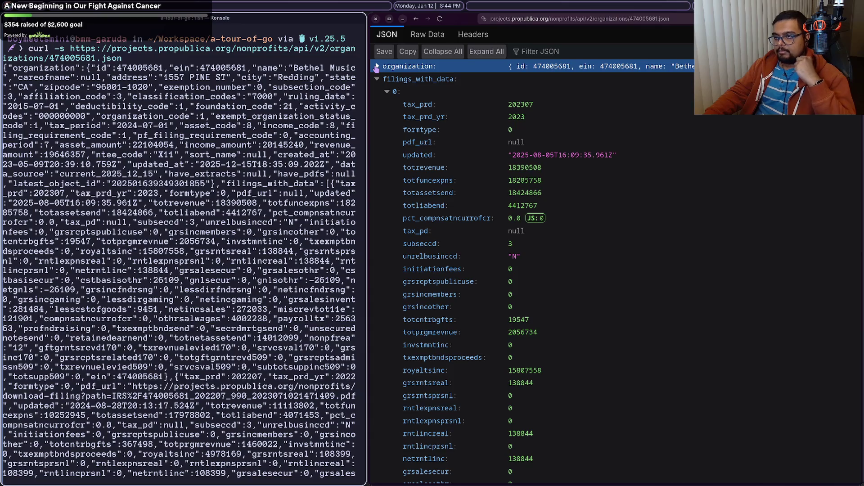
click(388, 92)
click(387, 92)
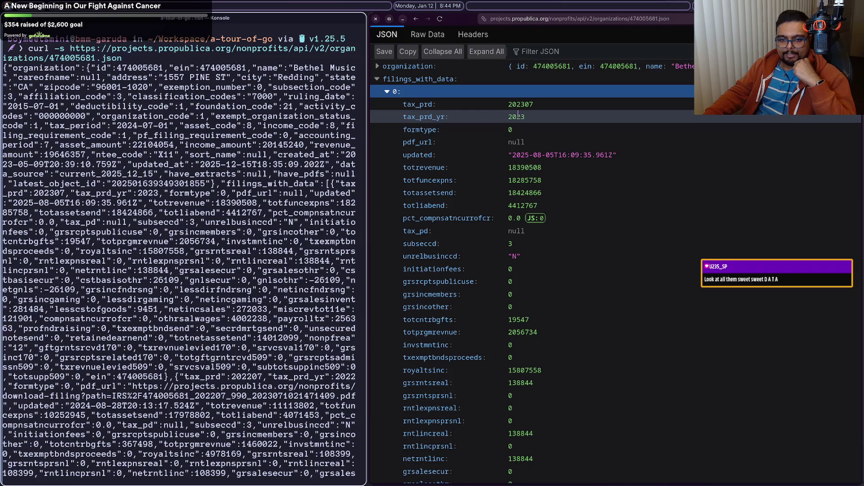
click(387, 92)
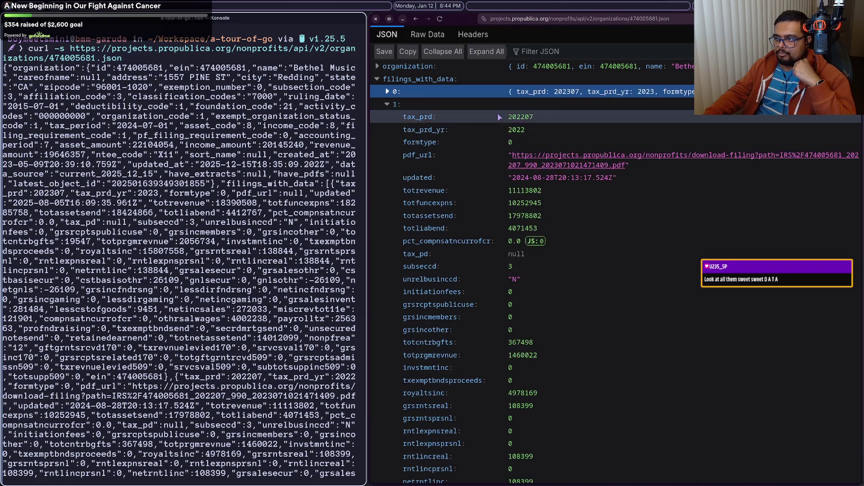
Step: Collapse filings 1 through 8 so each shows as a single summary row
click(388, 104)
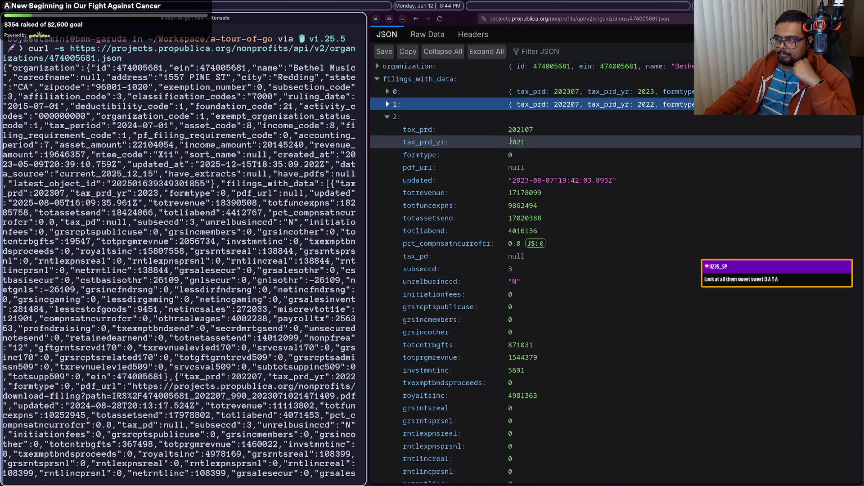
click(428, 117)
click(436, 130)
click(442, 142)
click(443, 155)
click(445, 167)
click(447, 180)
click(447, 192)
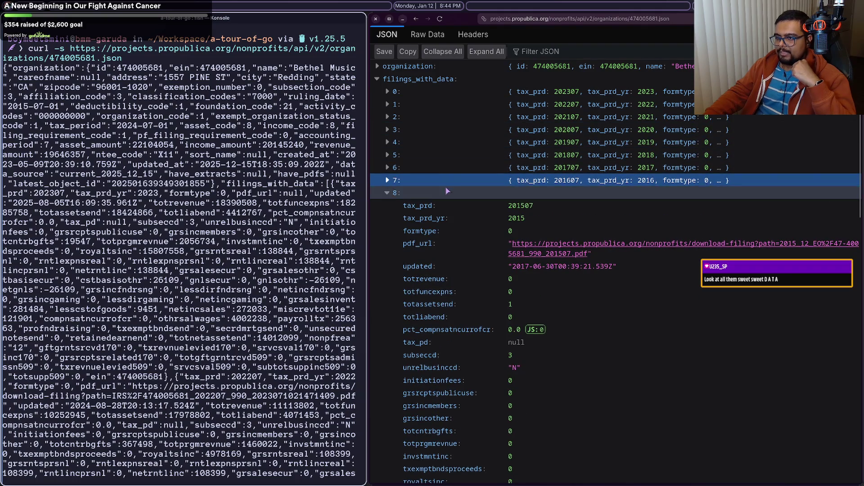
click(454, 195)
click(454, 194)
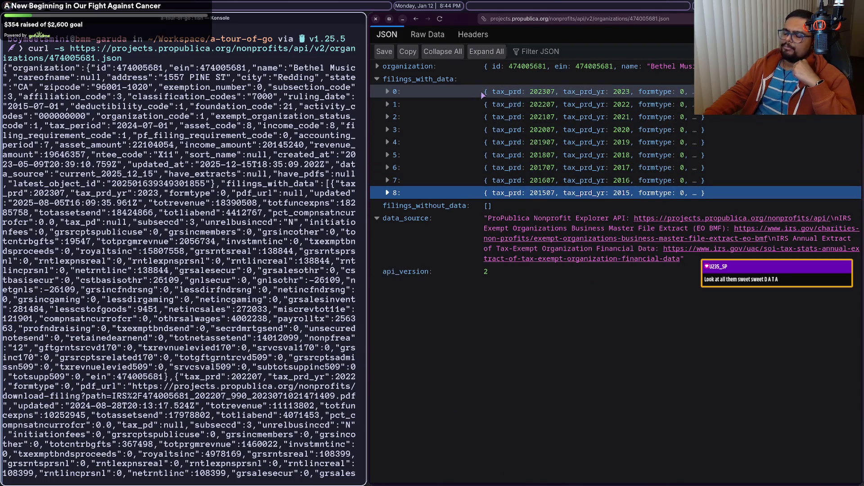
Step: Expand the organization's profile fields, scroll through them, and collapse them again
click(481, 66)
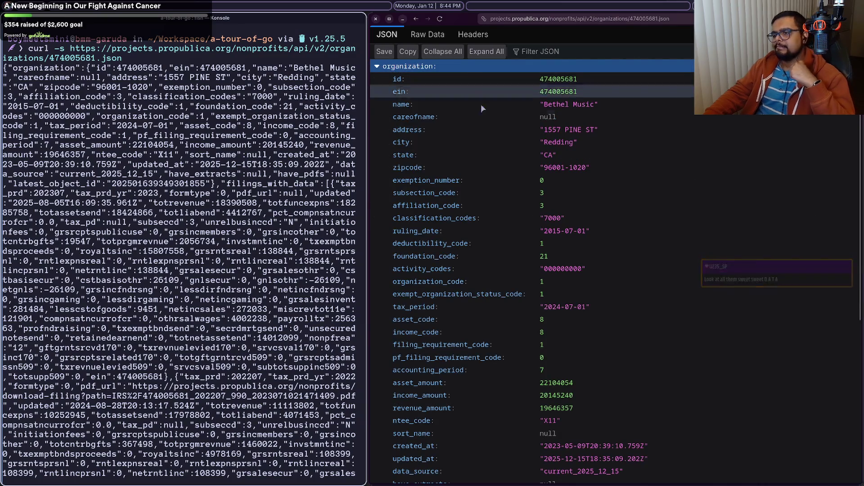
scroll(486, 147, down, 3)
scroll(486, 147, down, 3)
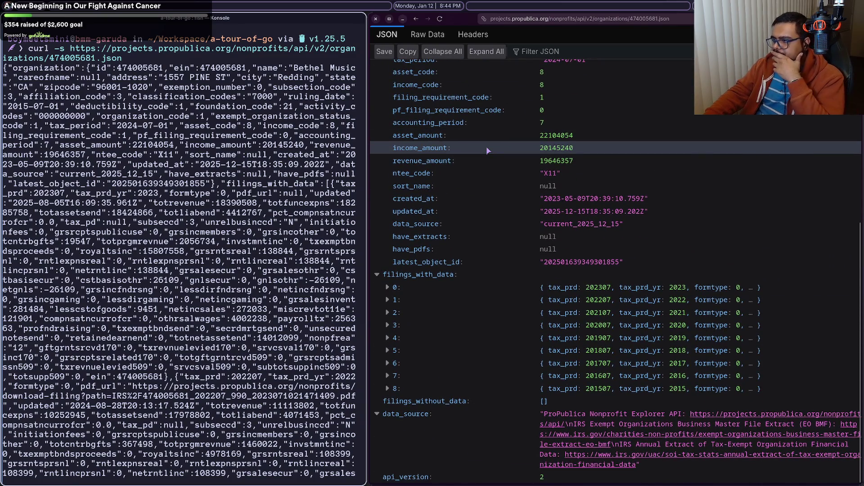
scroll(486, 147, up, 10)
scroll(486, 147, down, 7)
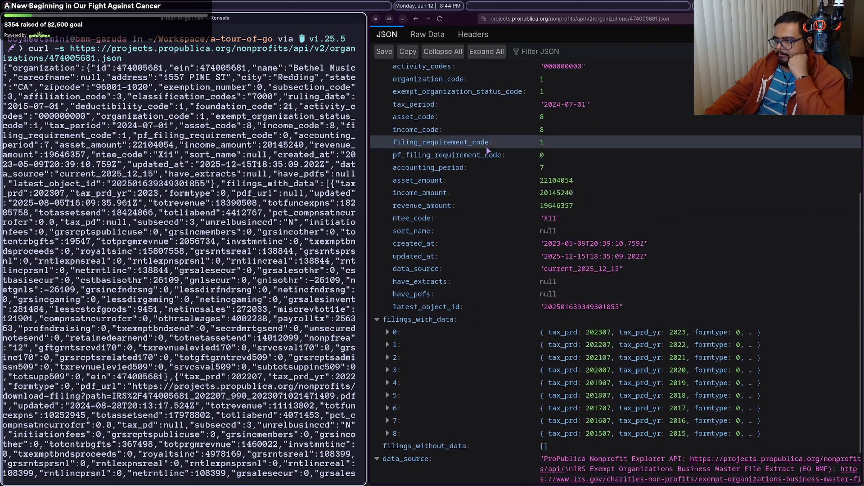
scroll(486, 147, up, 5)
click(442, 66)
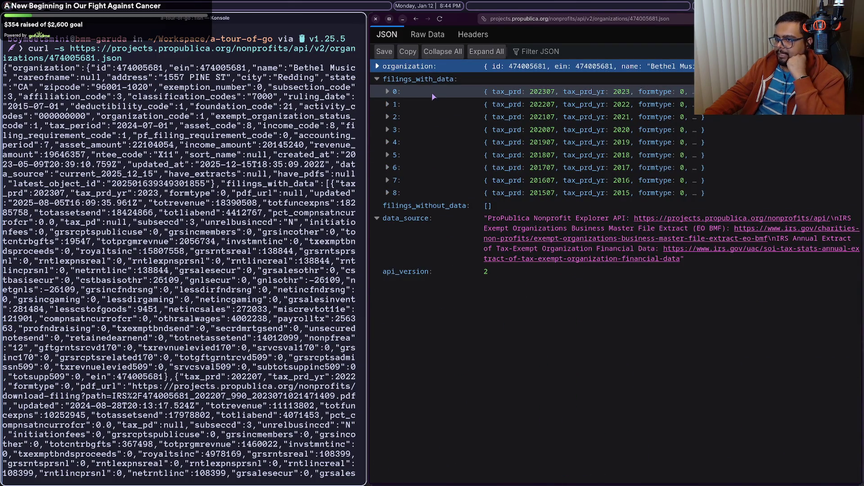
Step: Expand filing 0 to review its values, then collapse it back to one line
click(432, 93)
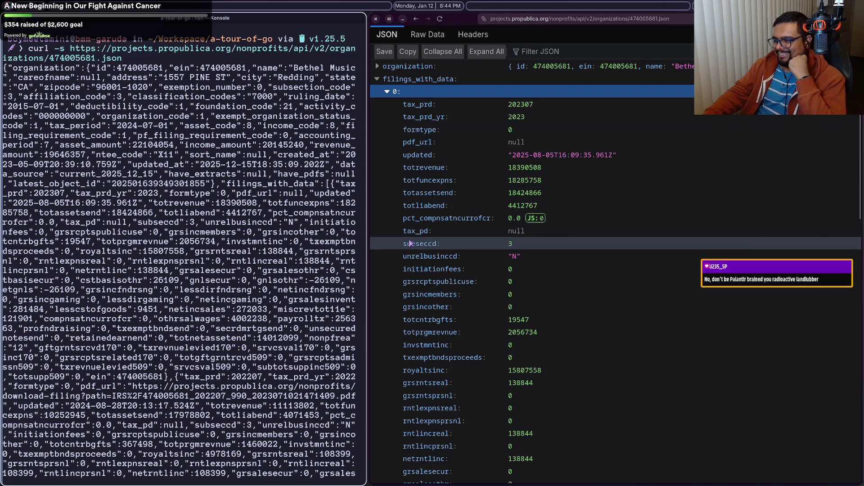
scroll(412, 243, down, 2)
scroll(412, 242, down, 15)
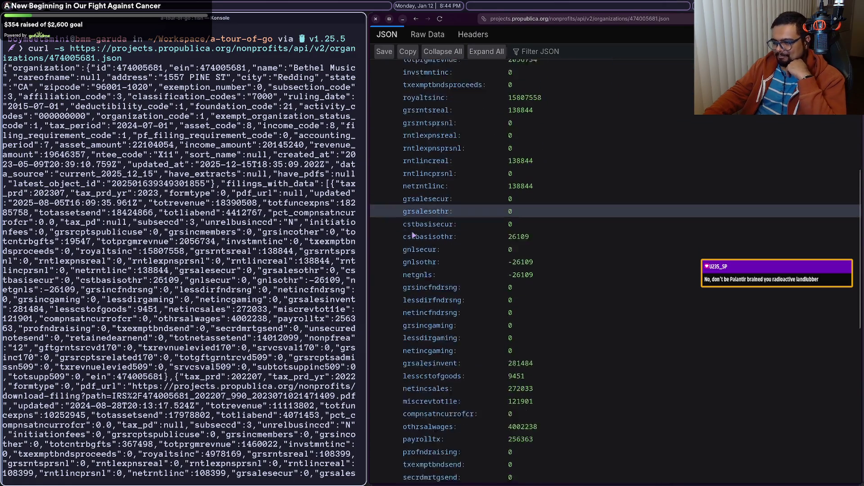
scroll(413, 235, down, 8)
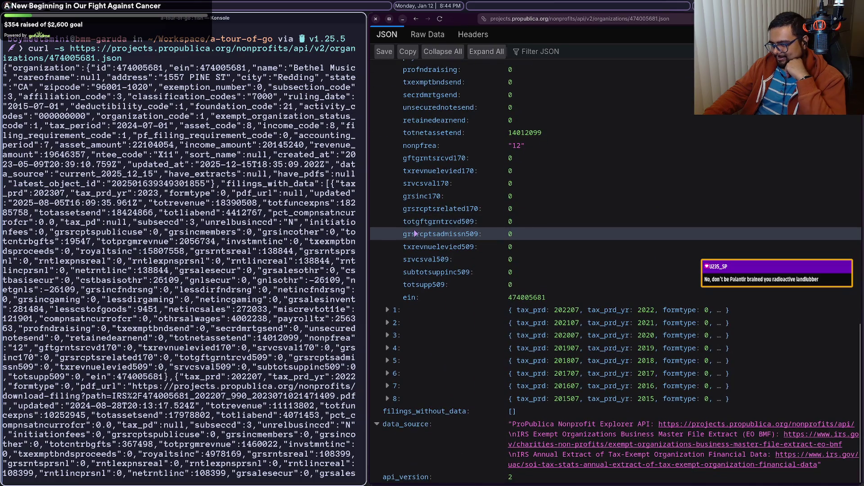
scroll(415, 233, up, 14)
scroll(430, 231, up, 12)
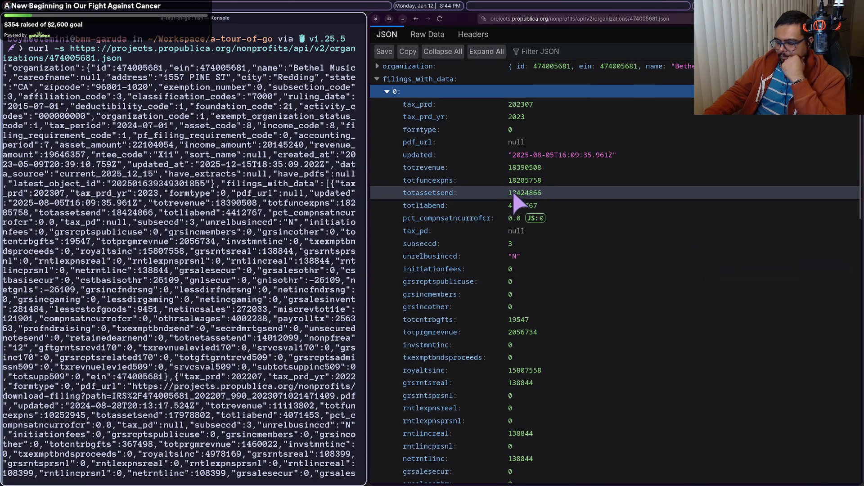
click(387, 92)
mouse_move(855, 151)
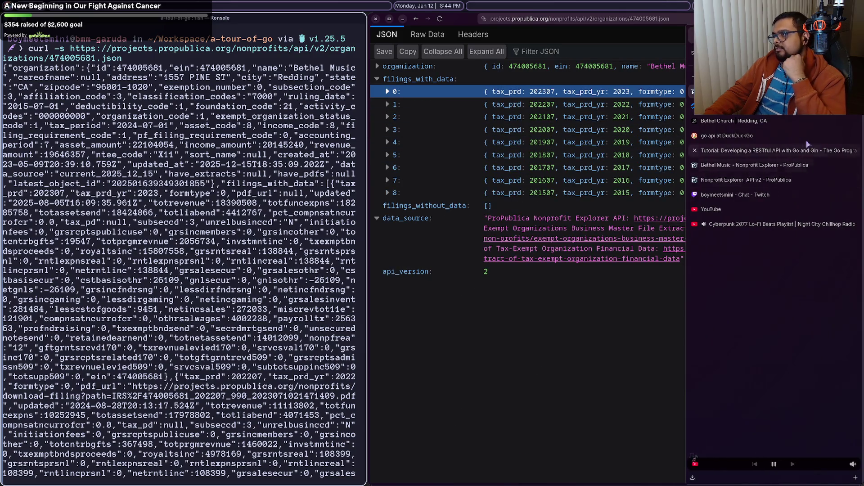
Step: Scroll the API v2 docs to the Filing Object table listing ein, tax_prd, tax_prd_yr and formtype
click(790, 180)
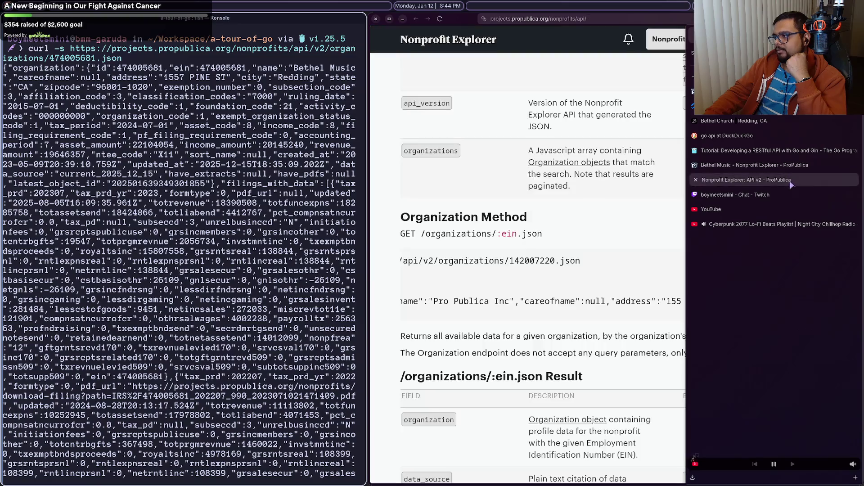
scroll(618, 272, down, 7)
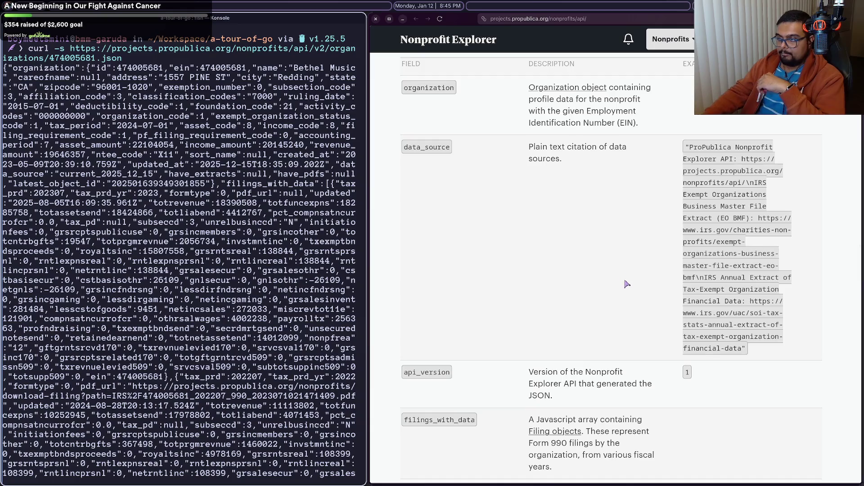
scroll(627, 285, up, 10)
scroll(627, 284, down, 5)
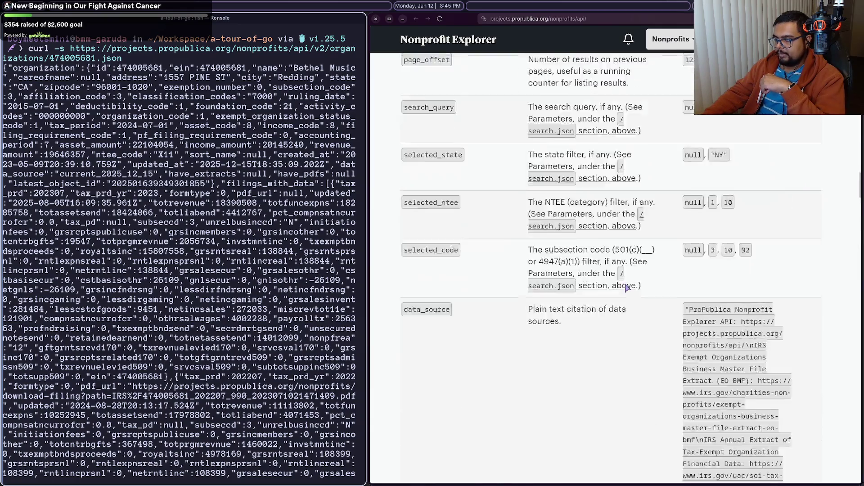
scroll(627, 287, up, 5)
scroll(627, 288, down, 15)
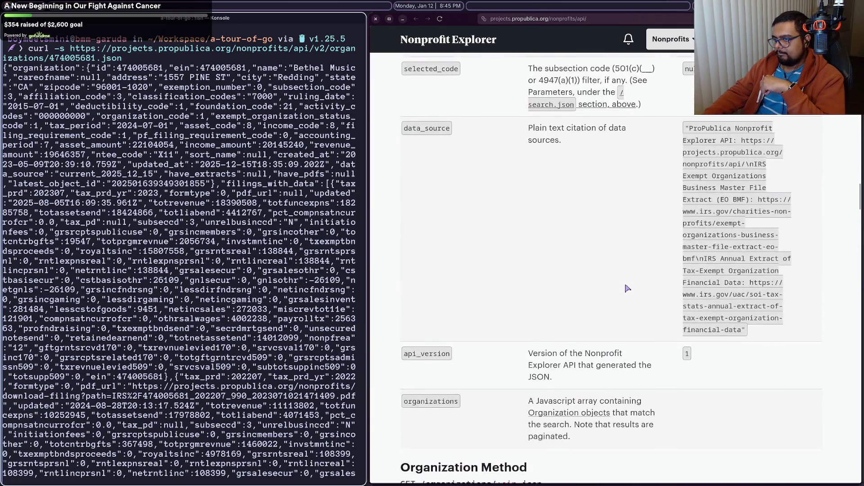
scroll(627, 288, down, 10)
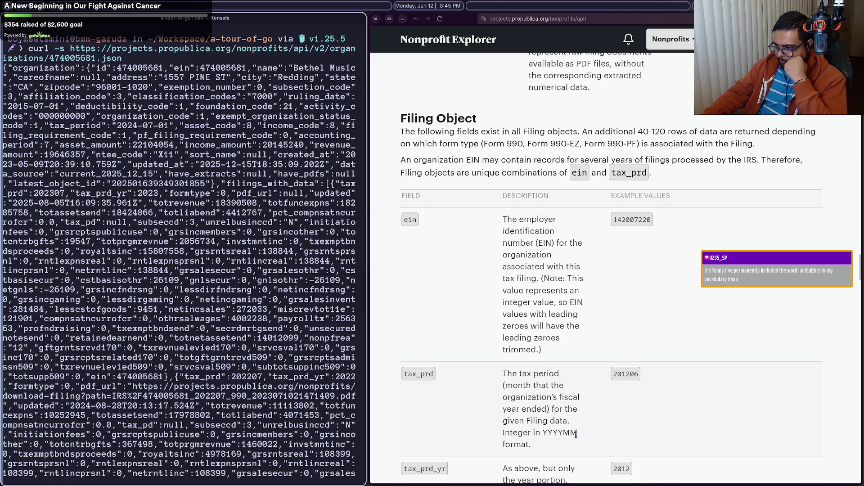
scroll(576, 433, down, 2)
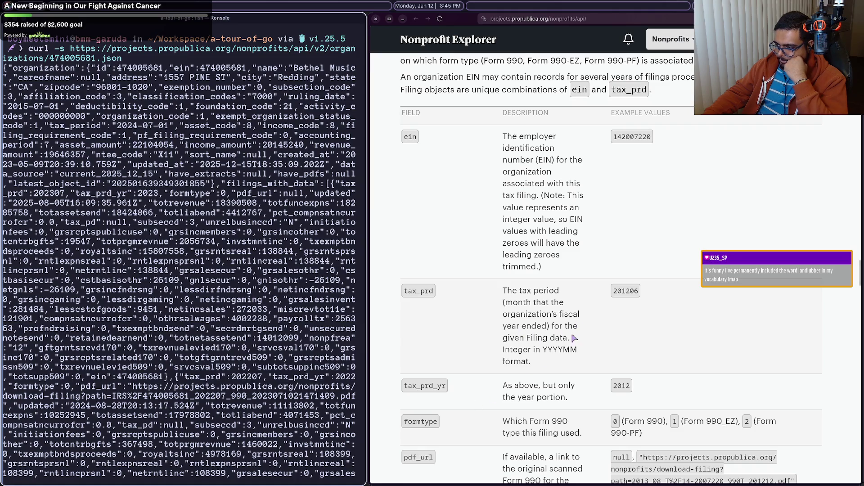
scroll(574, 338, down, 6)
scroll(576, 338, up, 5)
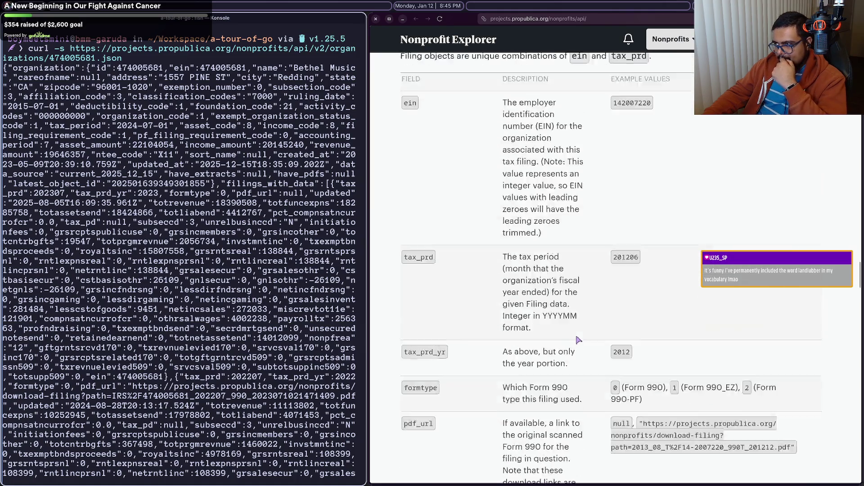
mouse_move(860, 225)
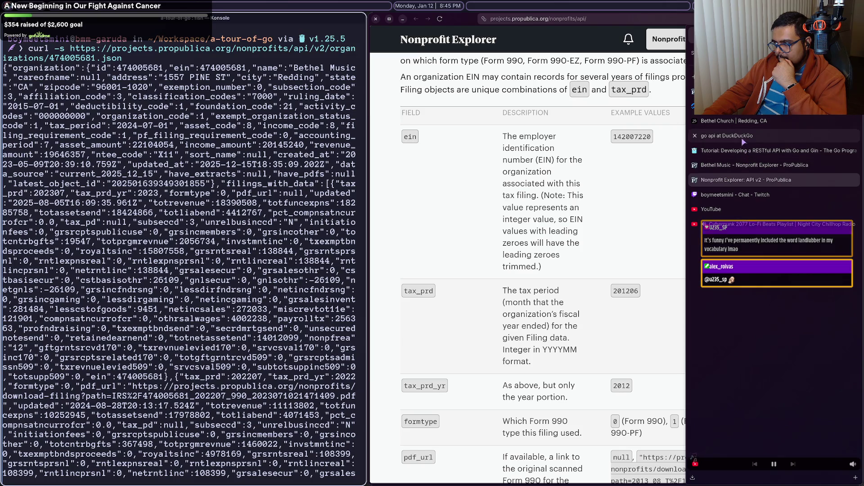
click(747, 92)
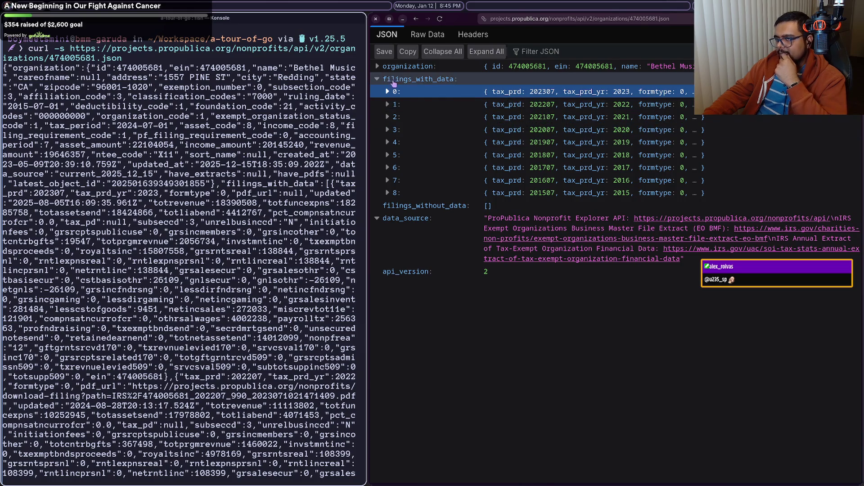
Step: Toggle the filings_with_data, organization, filing 0 and filing 1 nodes to recheck their contents
click(377, 79)
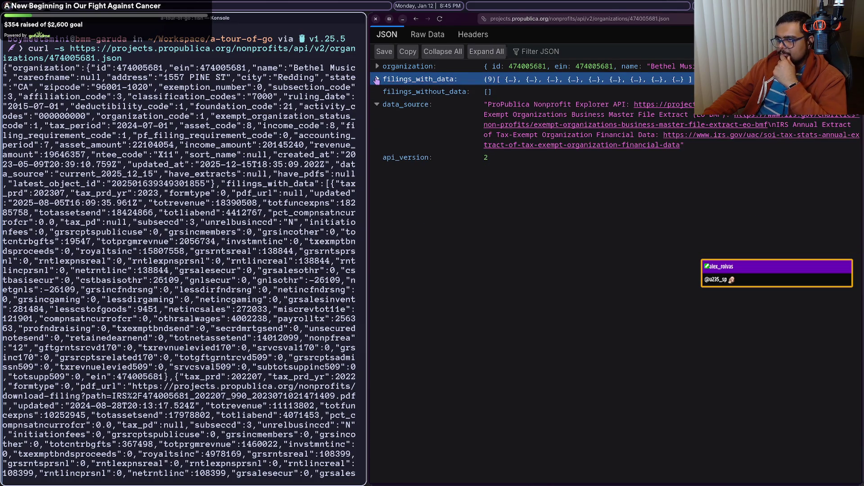
click(377, 79)
click(377, 70)
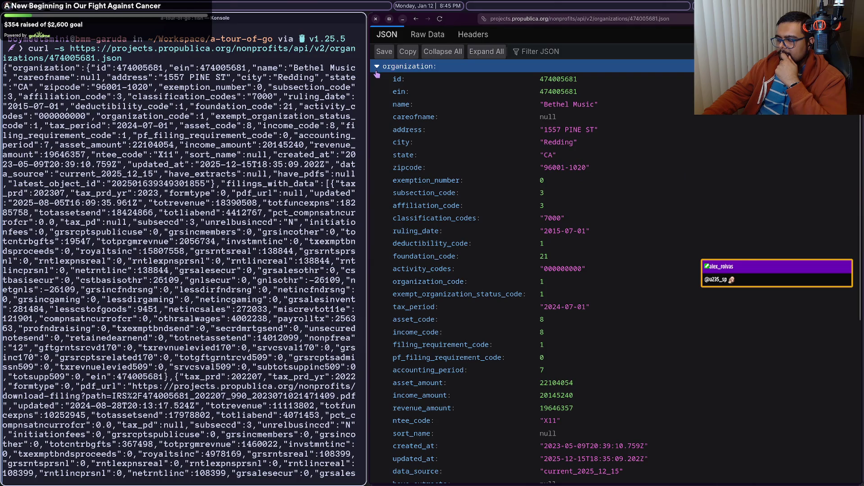
click(377, 71)
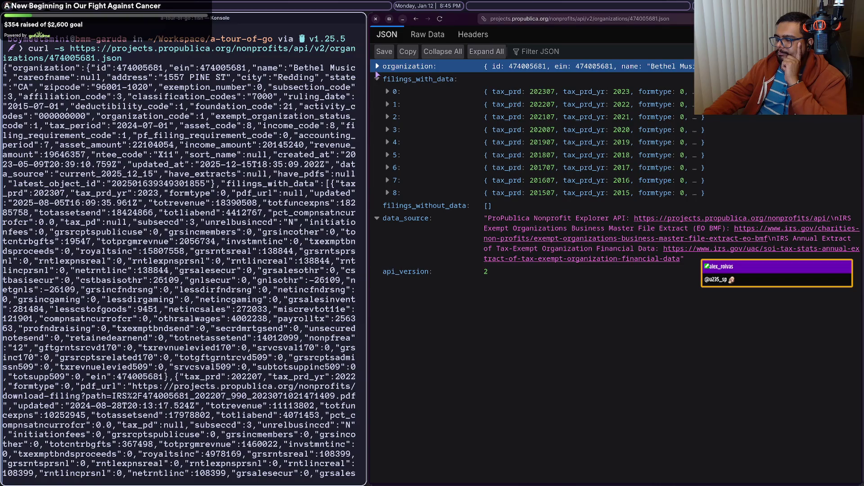
click(389, 94)
click(388, 93)
click(389, 93)
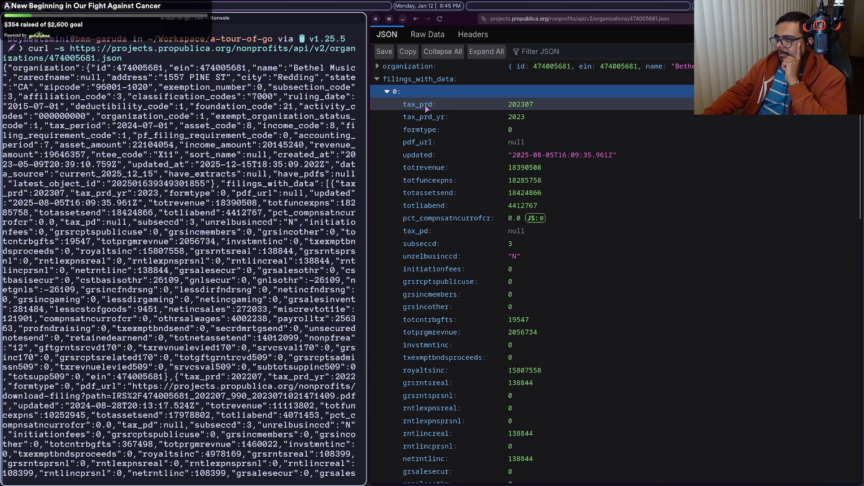
click(487, 93)
click(477, 103)
click(478, 103)
click(485, 94)
mouse_move(855, 156)
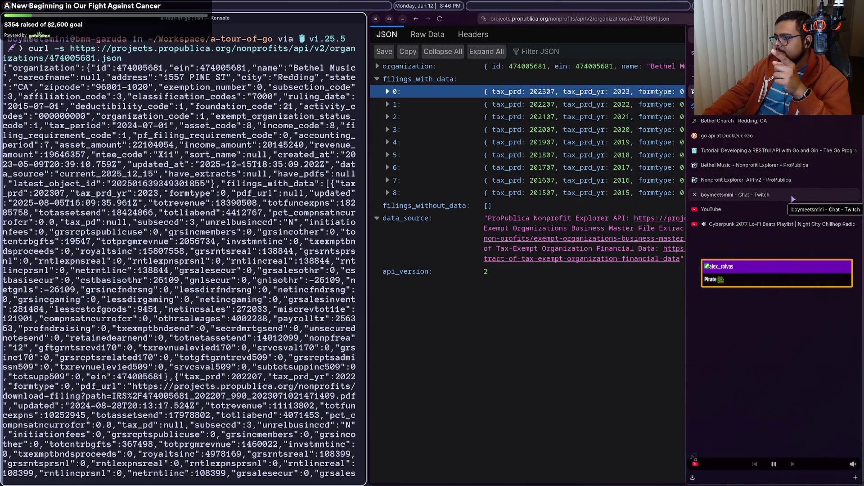
Step: Clear the Konsole screen with clear and recall the previous curl command
scroll(244, 159, down, 20)
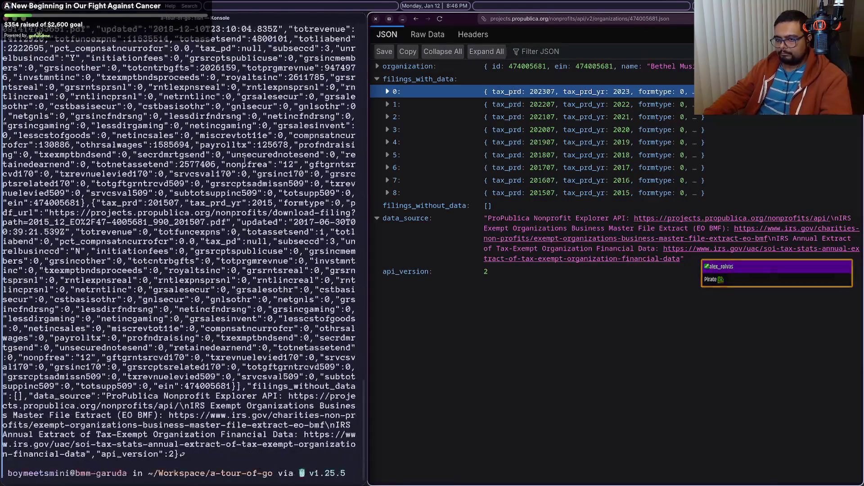
text(clear)
key(Return)
key(Up)
key(Up)
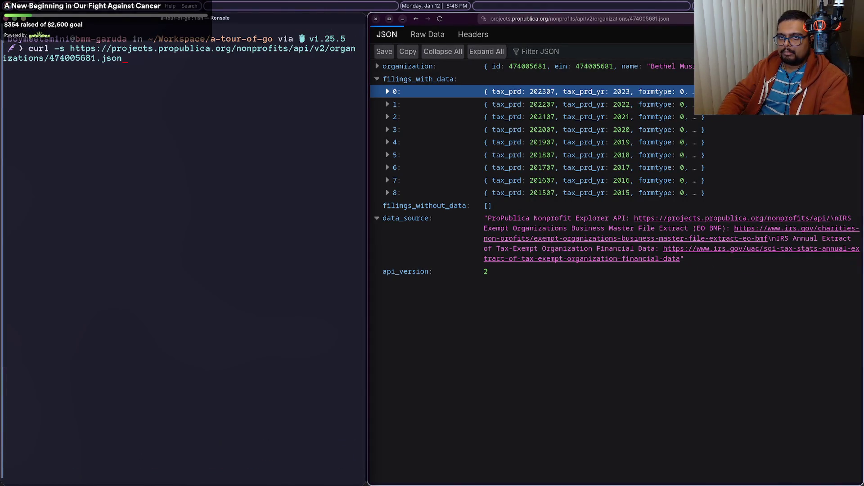
mouse_move(693, 106)
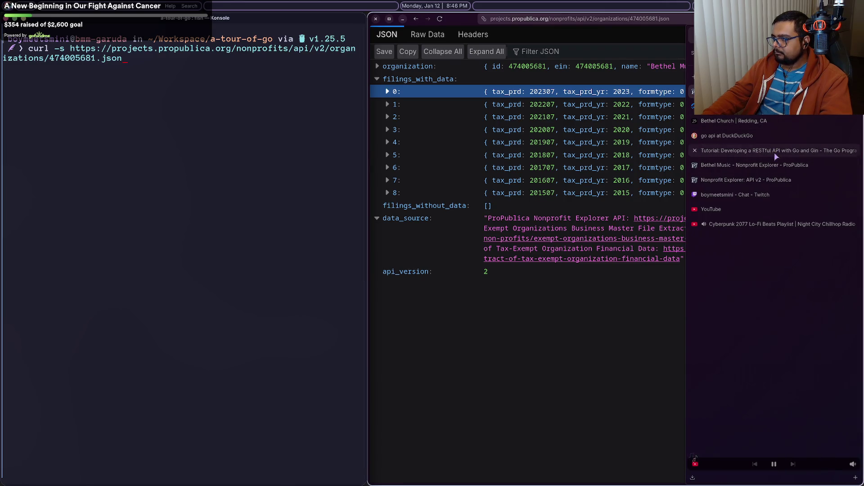
click(776, 178)
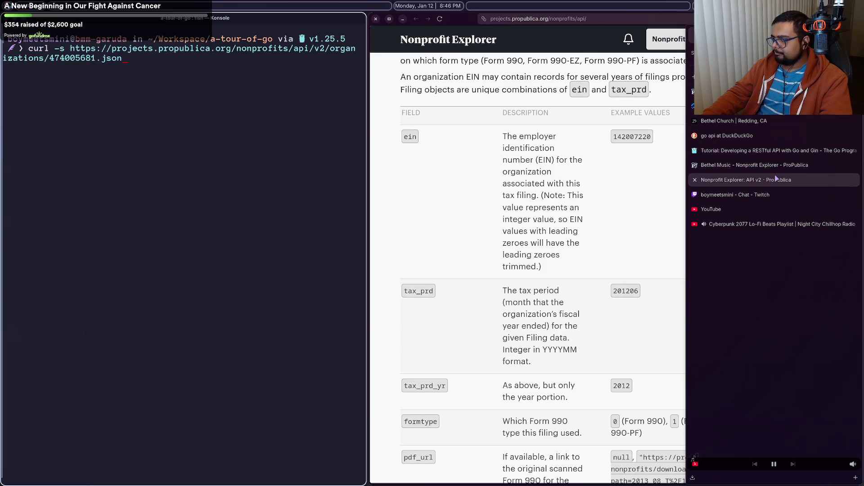
Step: Review the Filing Object field docs, then append '?ein' to the curl URL in Konsole
scroll(647, 170, up, 4)
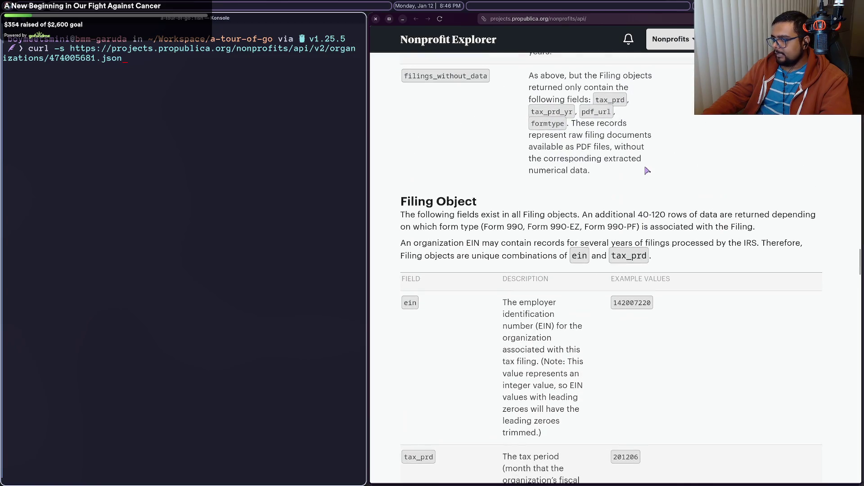
scroll(647, 170, down, 20)
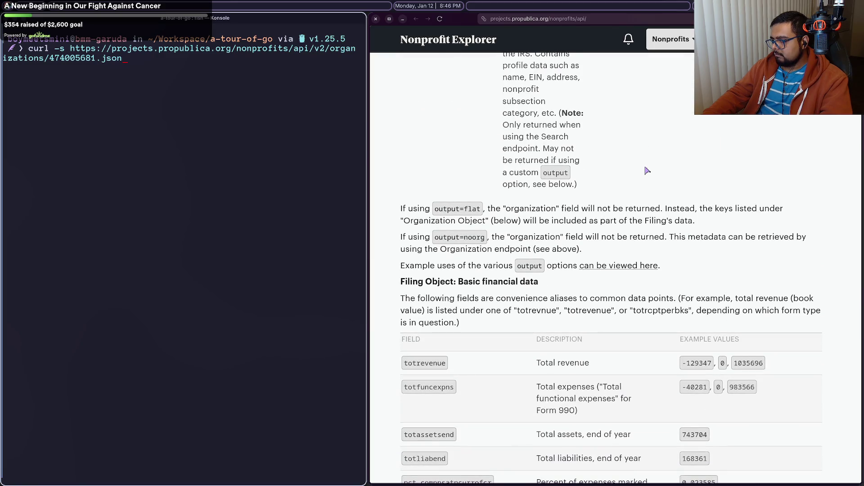
scroll(647, 170, down, 10)
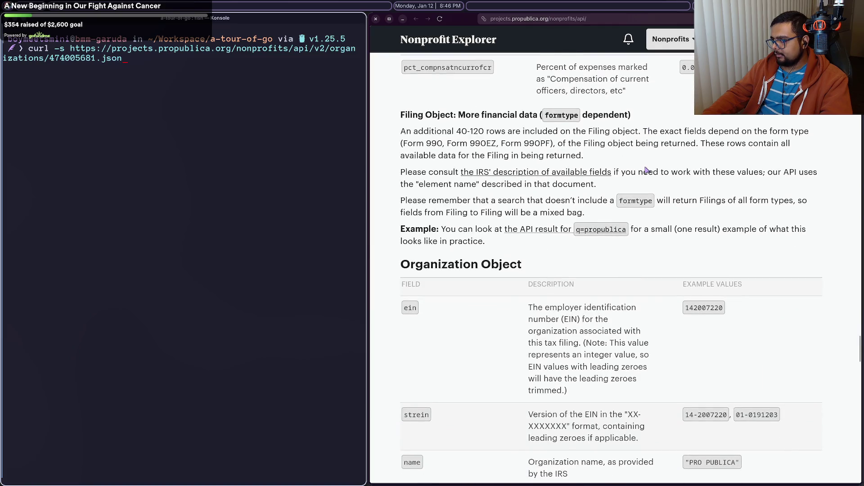
scroll(647, 170, up, 20)
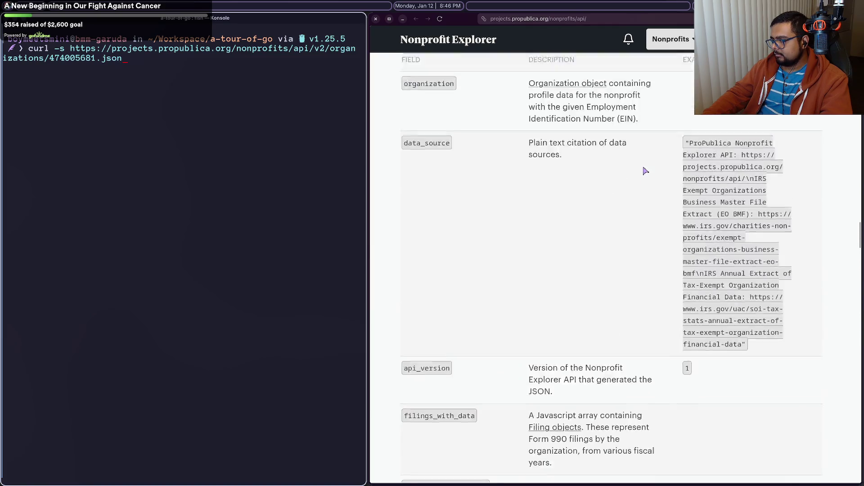
scroll(645, 170, up, 4)
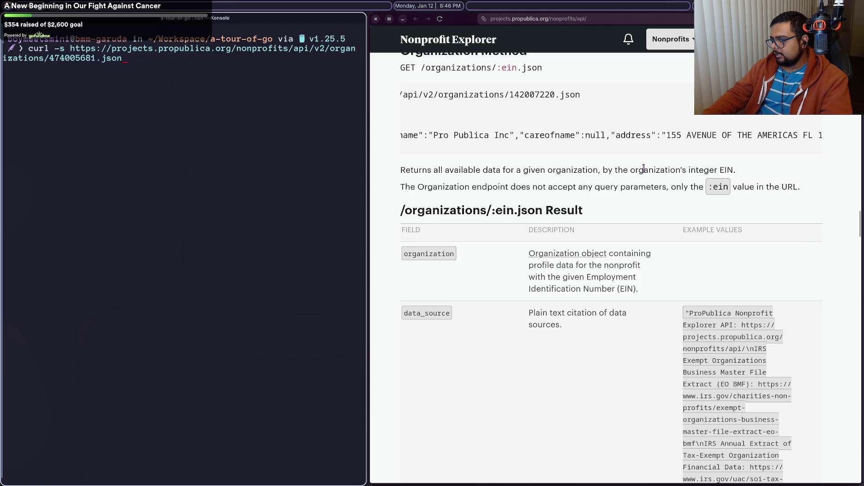
scroll(645, 170, down, 12)
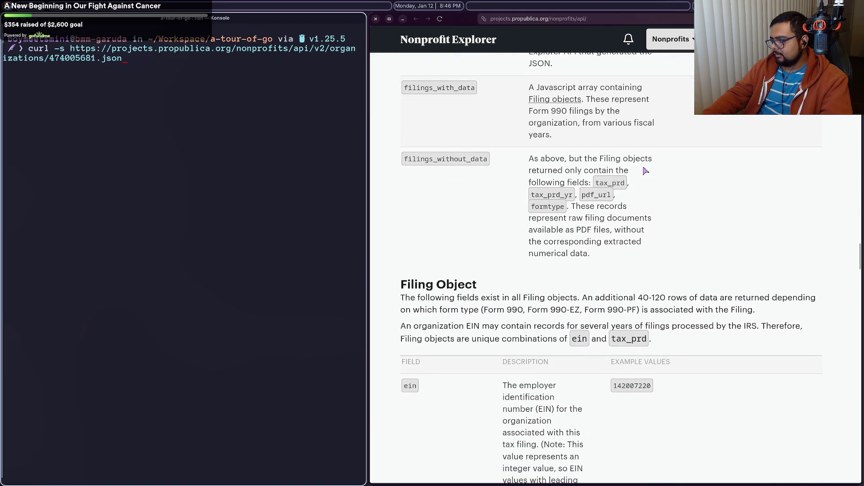
scroll(645, 171, down, 6)
scroll(645, 169, up, 3)
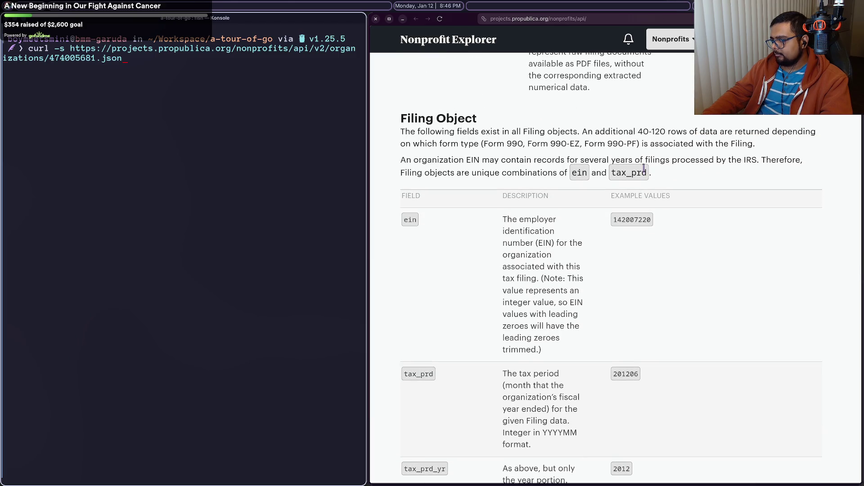
click(254, 187)
text(?ein)
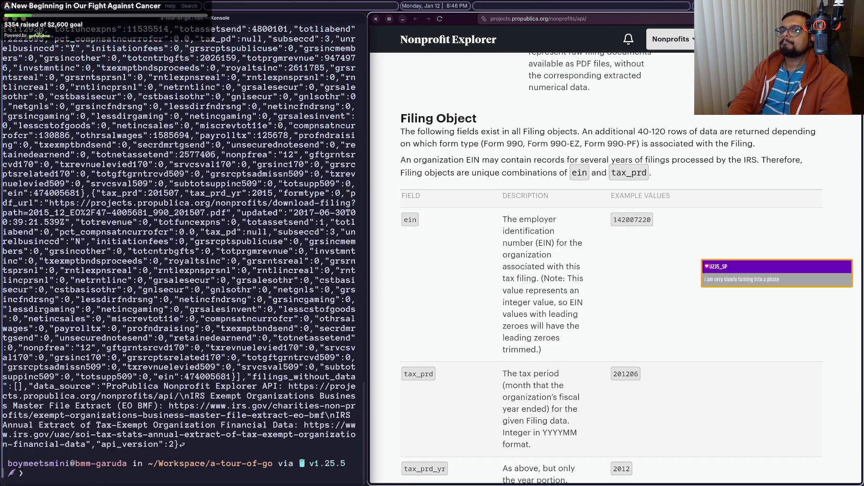
Step: Return Firefox to the 474005681.json page, reload it with a ?tax_prd query appended
scroll(125, 129, up, 10)
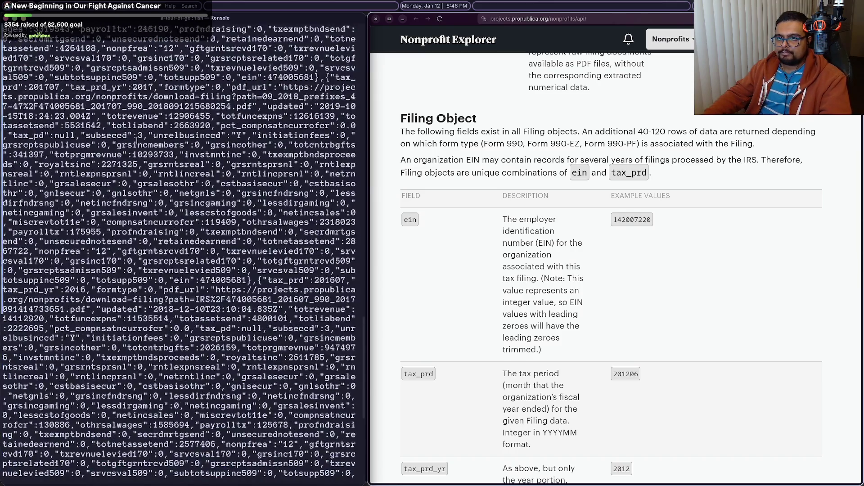
scroll(137, 141, up, 15)
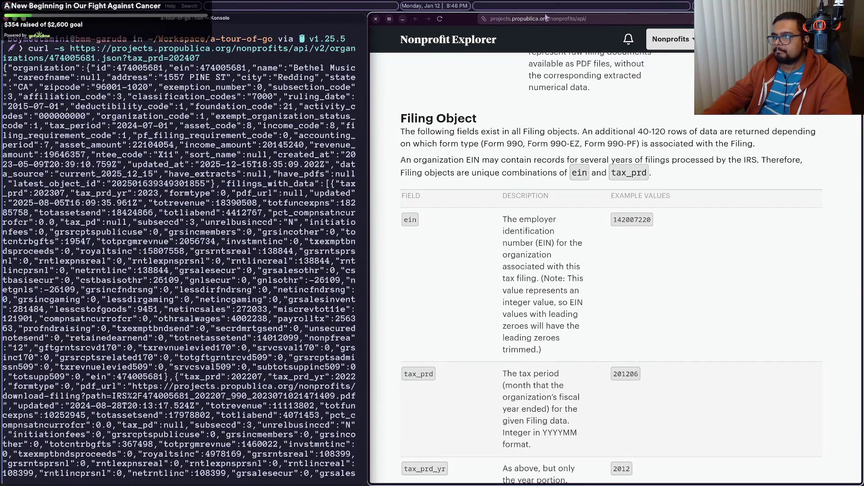
mouse_move(861, 267)
key(alt+Left)
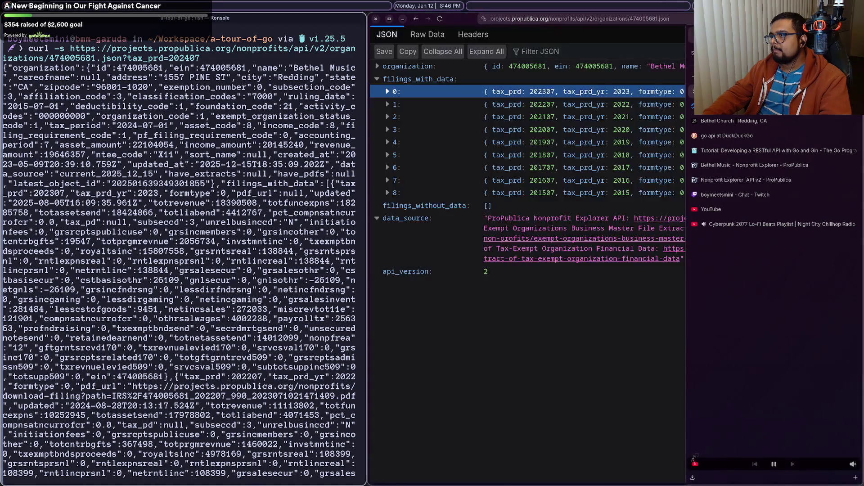
click(687, 20)
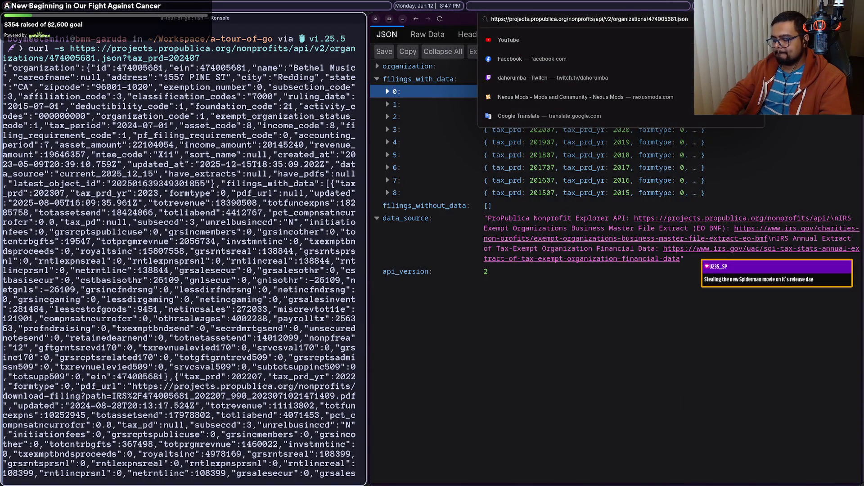
text(?ta)
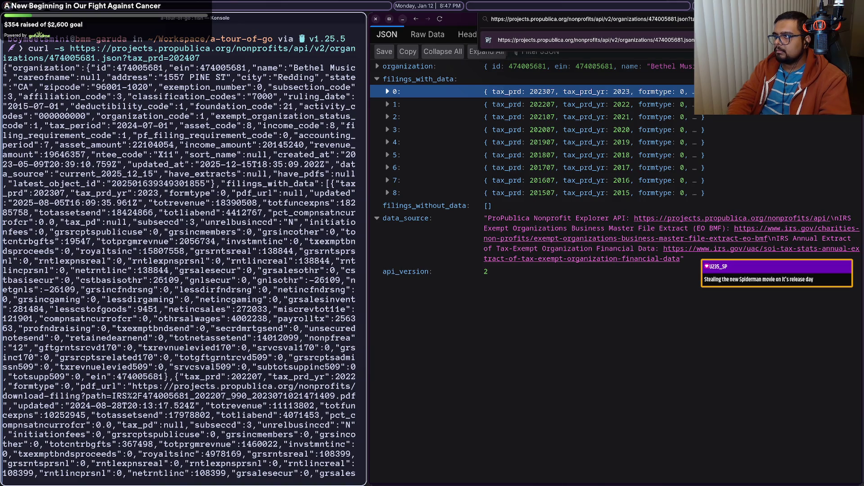
key(Return)
scroll(683, 122, down, 10)
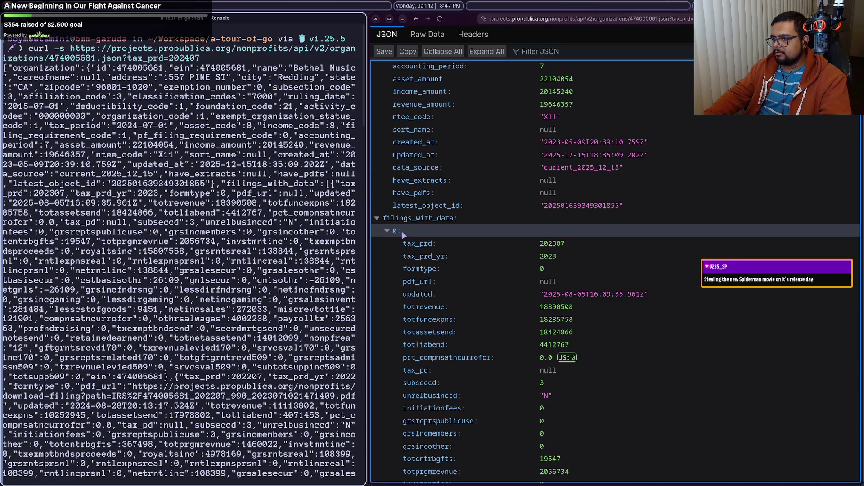
mouse_move(862, 179)
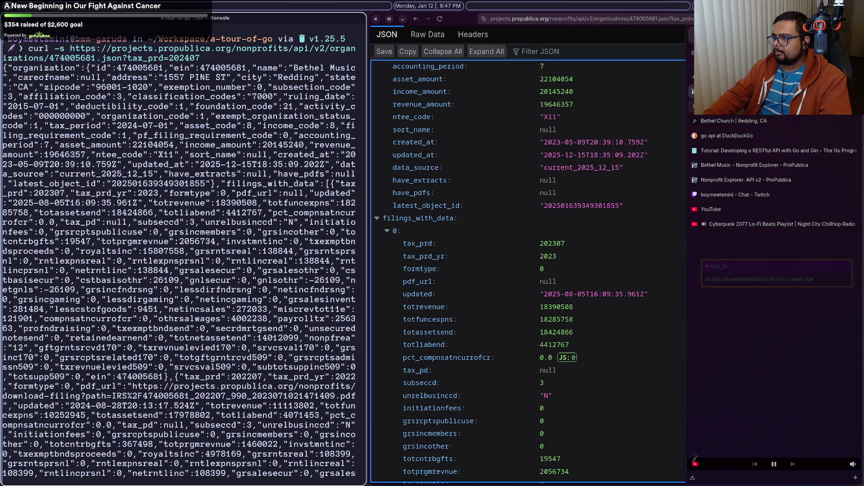
click(765, 180)
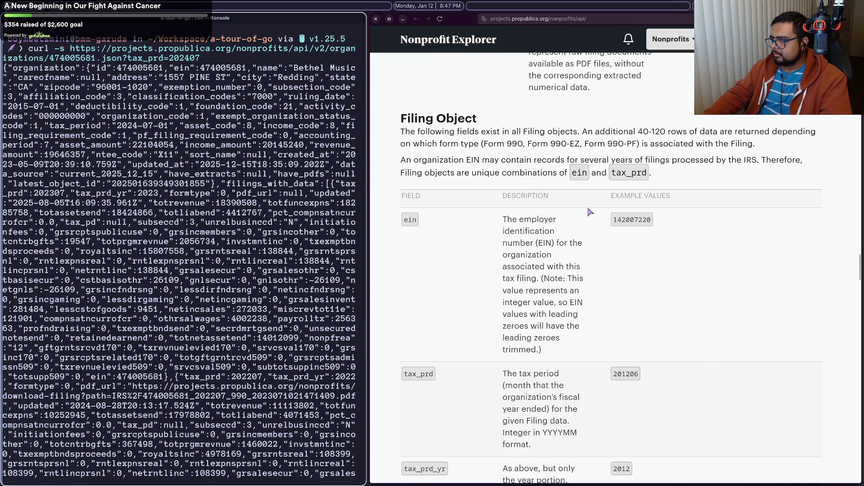
Step: Open the API docs' q=propublica search example in a background tab and switch to it
scroll(559, 173, down, 7)
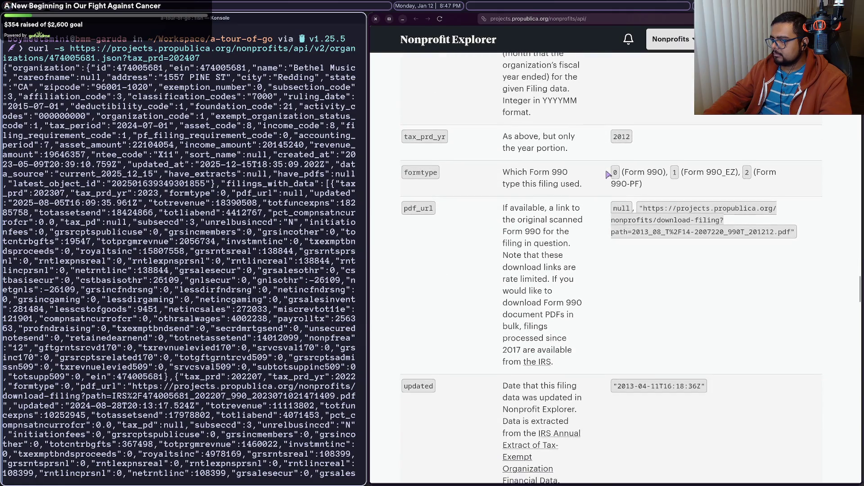
scroll(606, 172, up, 11)
scroll(606, 172, up, 6)
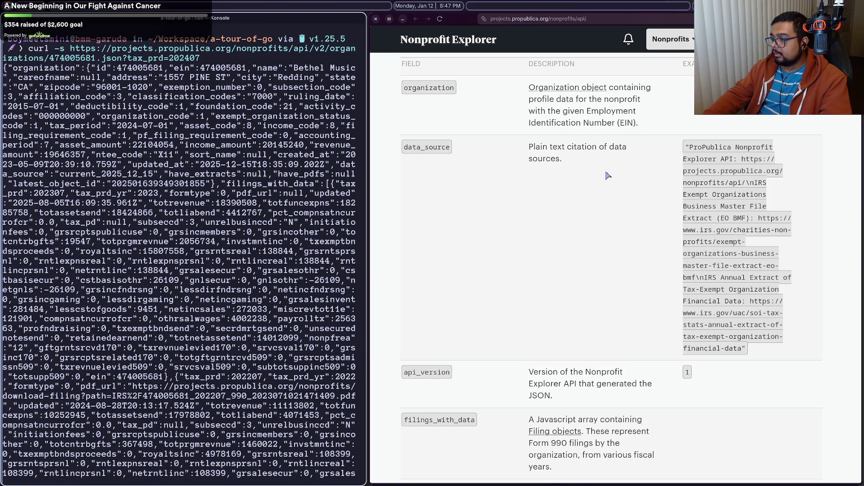
scroll(607, 175, down, 7)
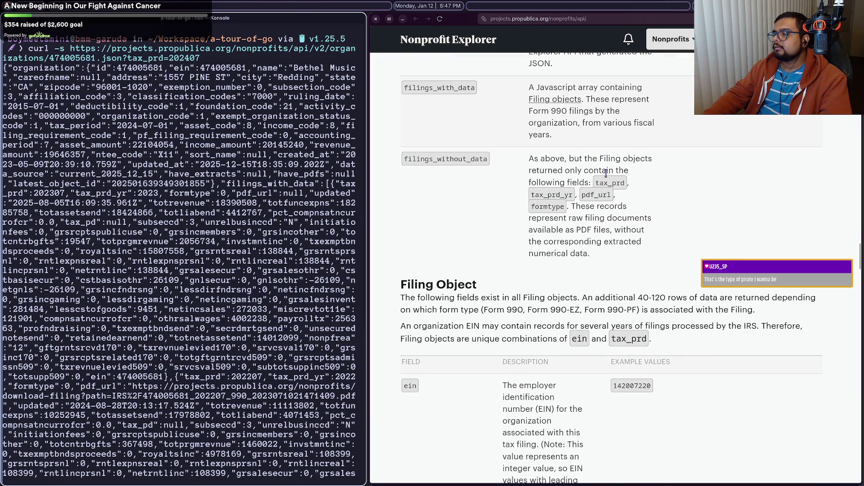
scroll(606, 174, down, 4)
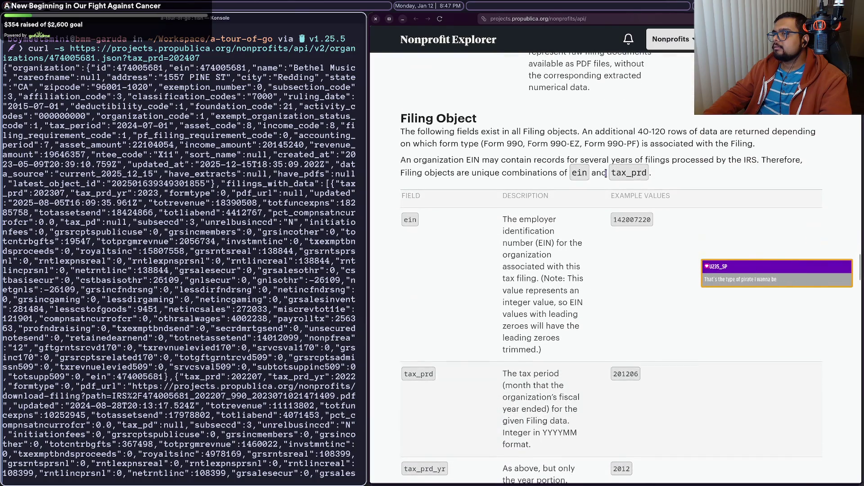
scroll(607, 175, down, 18)
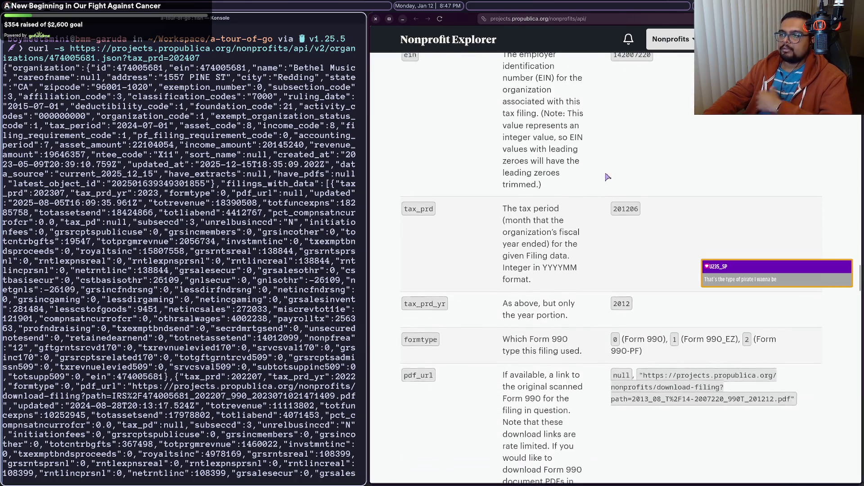
scroll(606, 177, up, 2)
scroll(607, 175, down, 6)
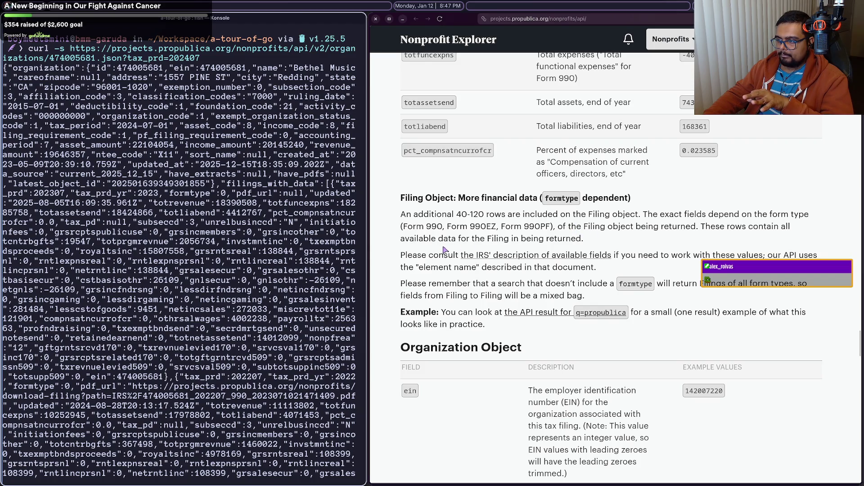
middle_click(610, 318)
mouse_move(861, 158)
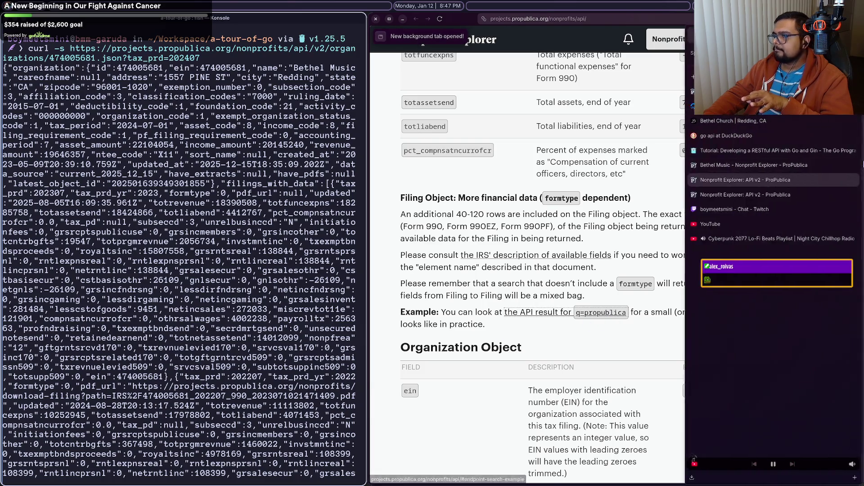
click(787, 195)
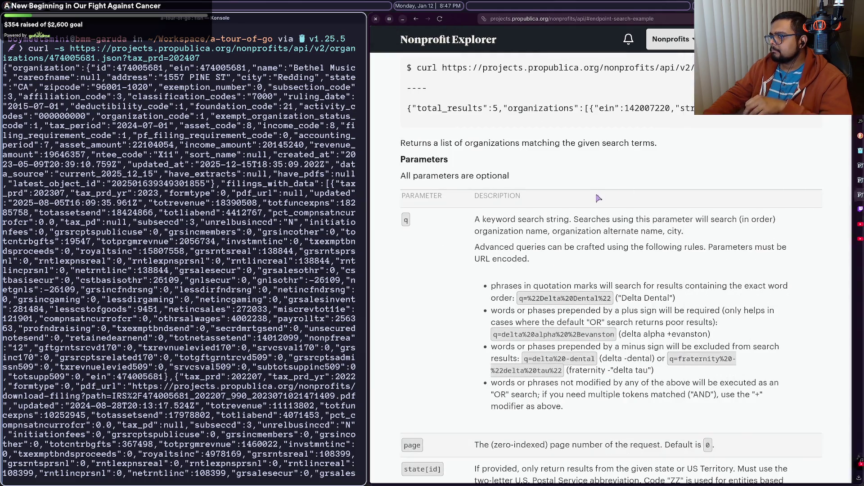
Step: Scroll the q=propublica search results, then go back to the Filing Object docs
scroll(638, 166, up, 2)
scroll(638, 166, up, 2)
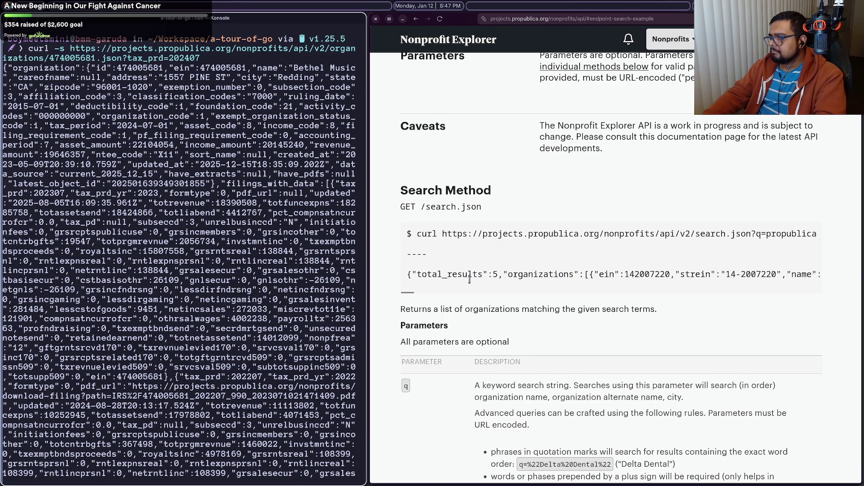
scroll(423, 294, right, 5)
scroll(420, 296, left, 5)
key(alt+Left)
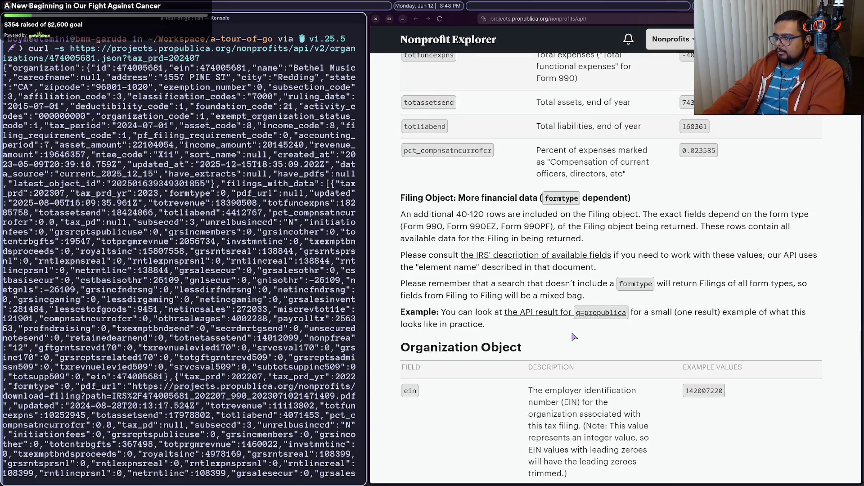
Step: Scroll through the API docs again, then show Bethel Music's organization page
scroll(574, 337, down, 5)
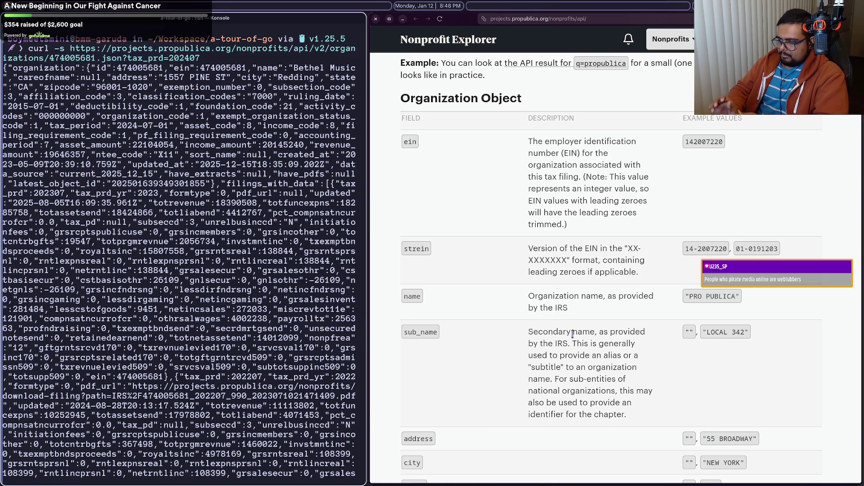
scroll(573, 334, down, 20)
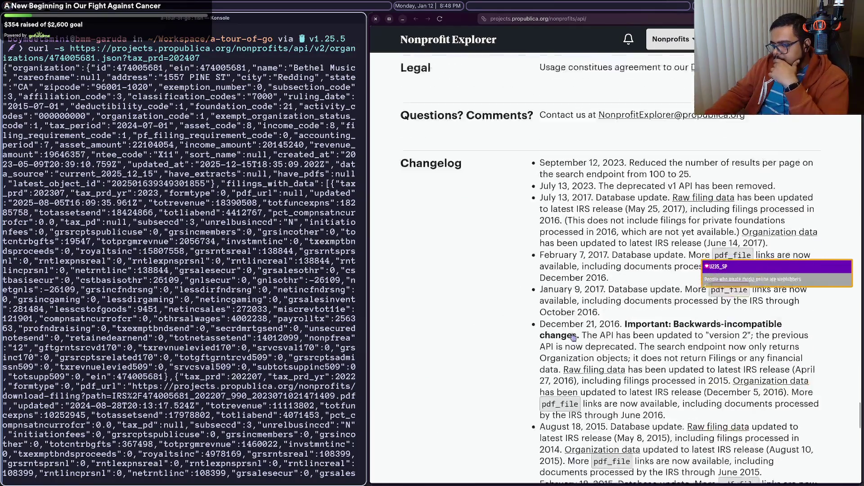
scroll(574, 337, up, 20)
scroll(573, 334, up, 20)
scroll(578, 341, up, 20)
scroll(576, 350, up, 20)
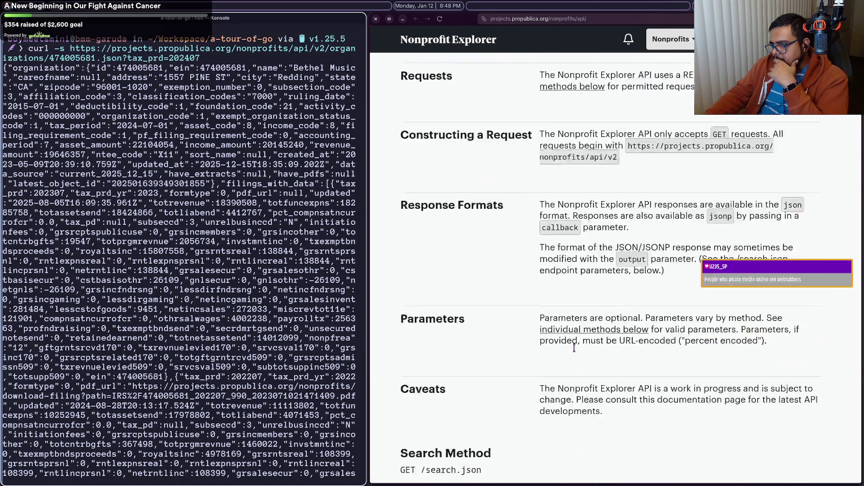
scroll(574, 348, up, 3)
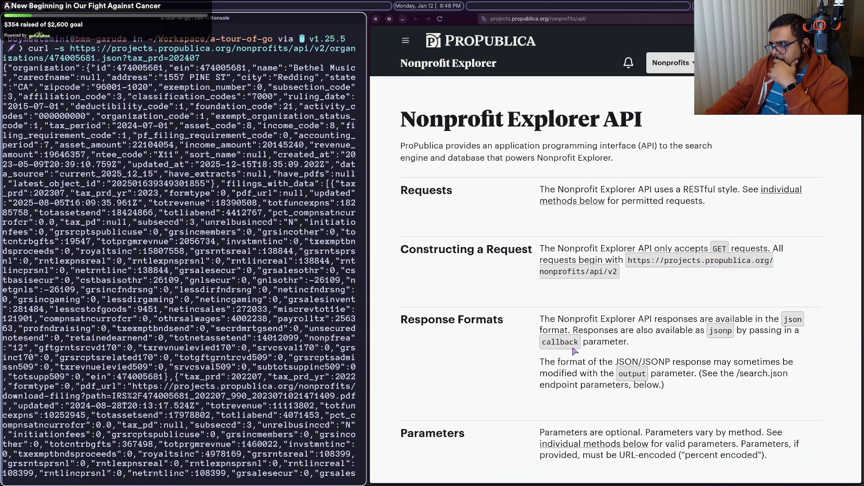
scroll(574, 350, down, 10)
mouse_move(702, 210)
click(722, 170)
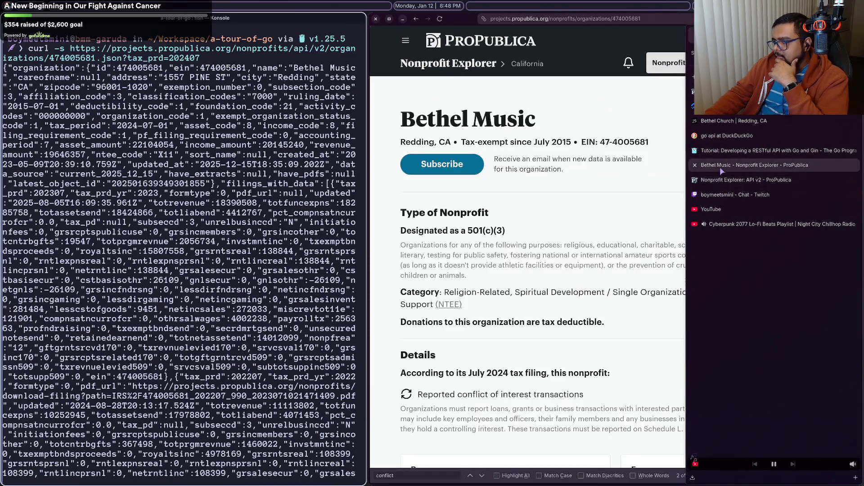
Step: Open the Form 990 Schedule O full text for Bethel Music's 2024 return
scroll(470, 349, down, 4)
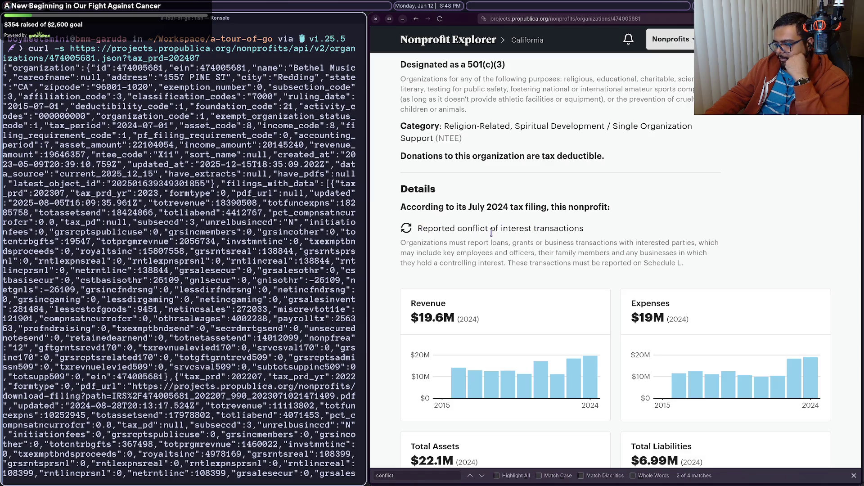
scroll(491, 233, down, 5)
scroll(492, 234, up, 3)
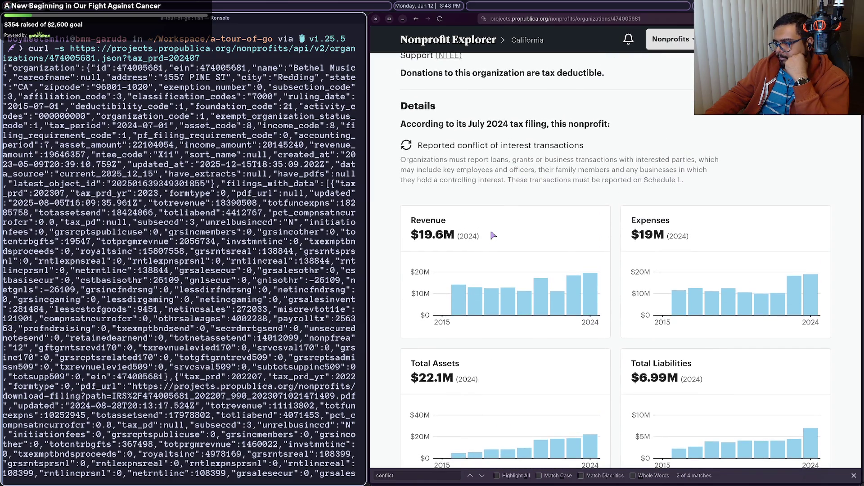
scroll(493, 235, down, 7)
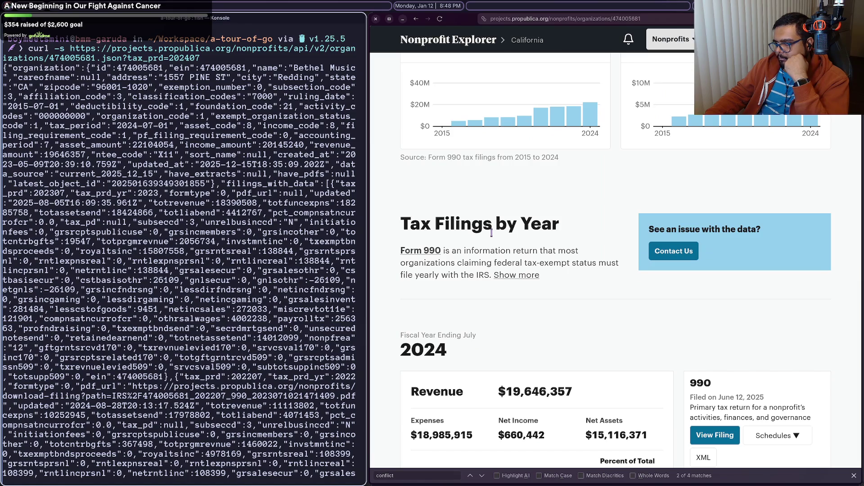
scroll(504, 259, down, 4)
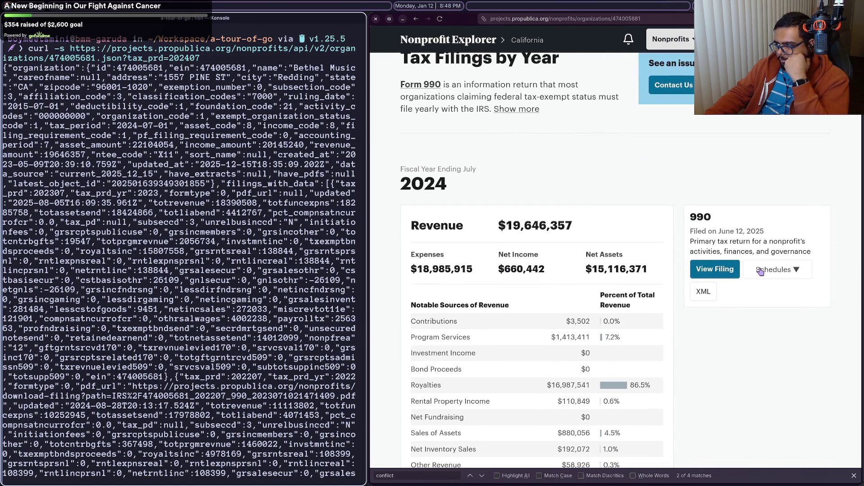
click(762, 270)
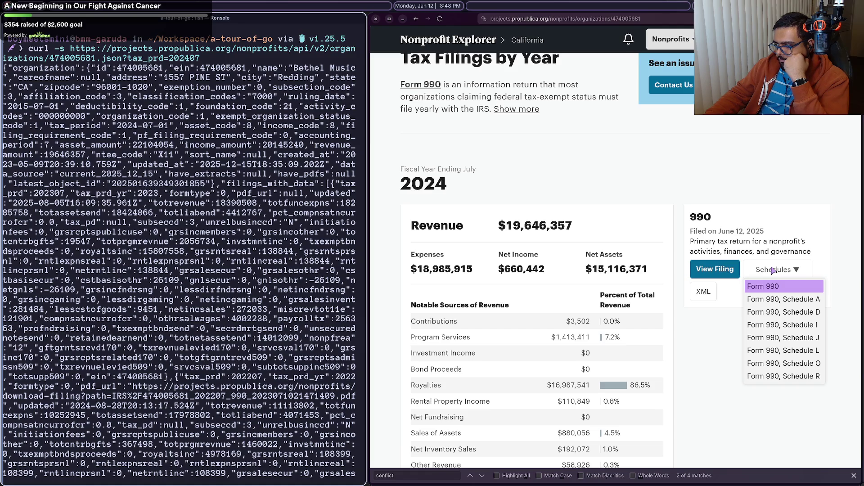
click(783, 363)
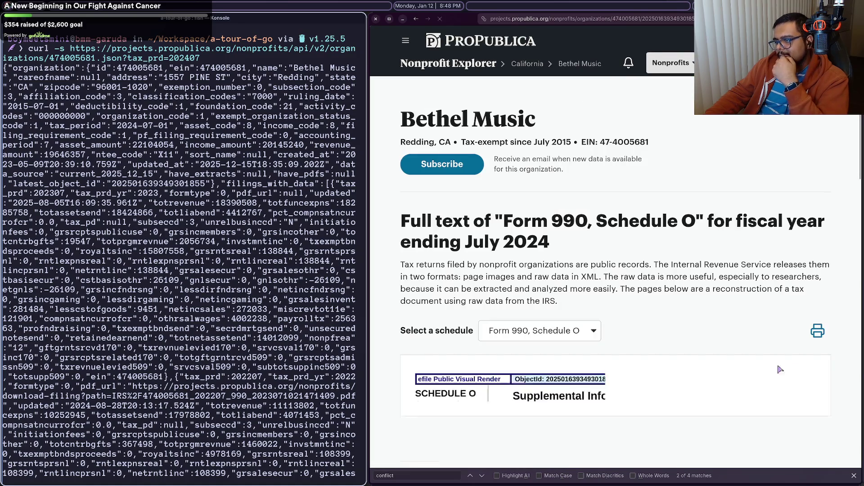
Step: Read through Schedule O, then switch to the Form 990 Schedule A text
scroll(780, 369, down, 5)
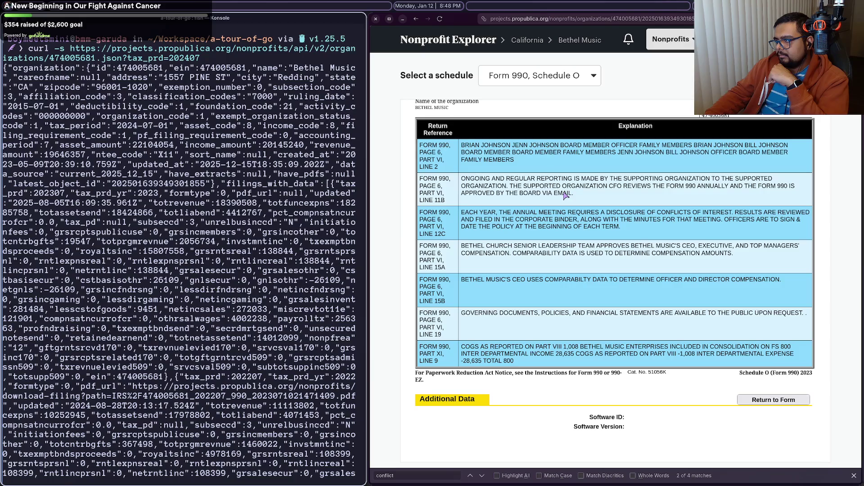
scroll(500, 203, down, 10)
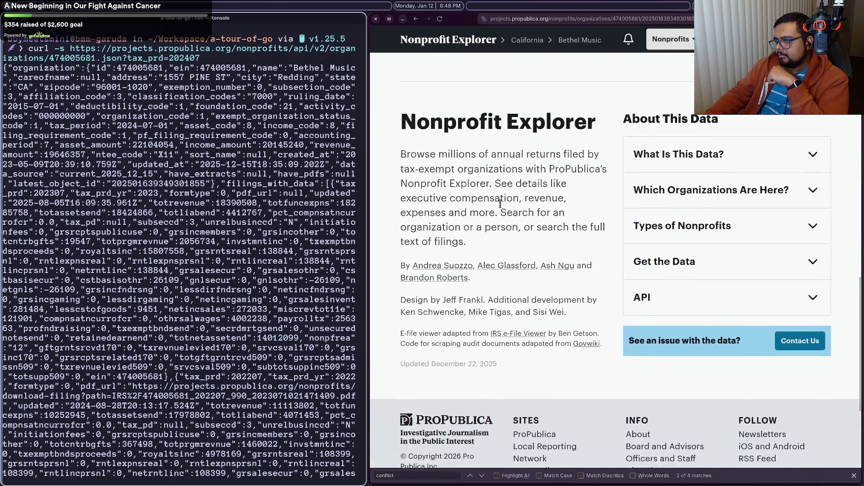
scroll(500, 204, up, 10)
scroll(502, 206, down, 5)
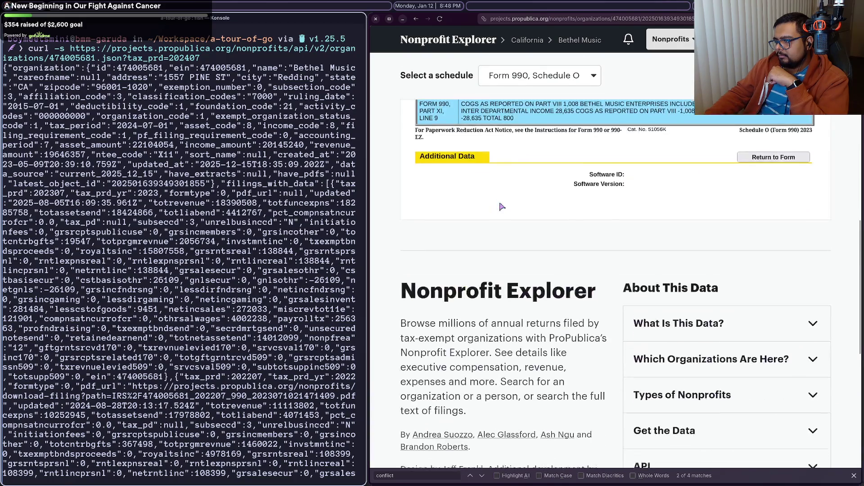
scroll(500, 203, up, 10)
scroll(501, 203, down, 5)
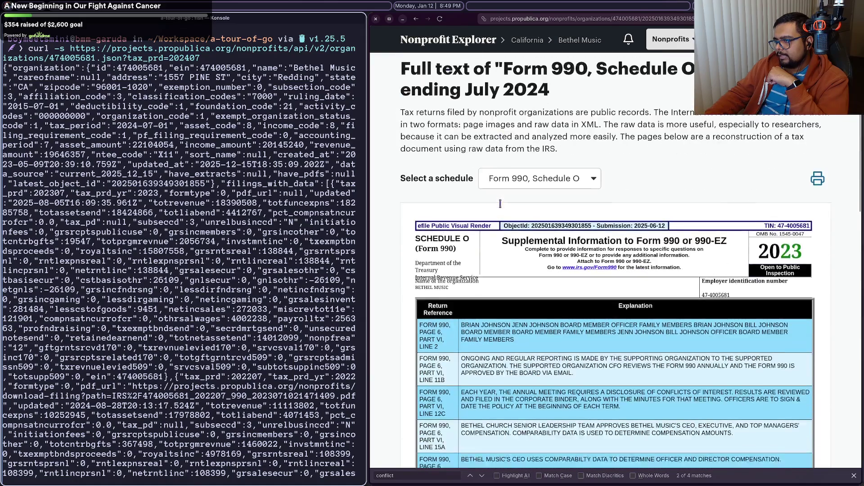
scroll(517, 192, up, 2)
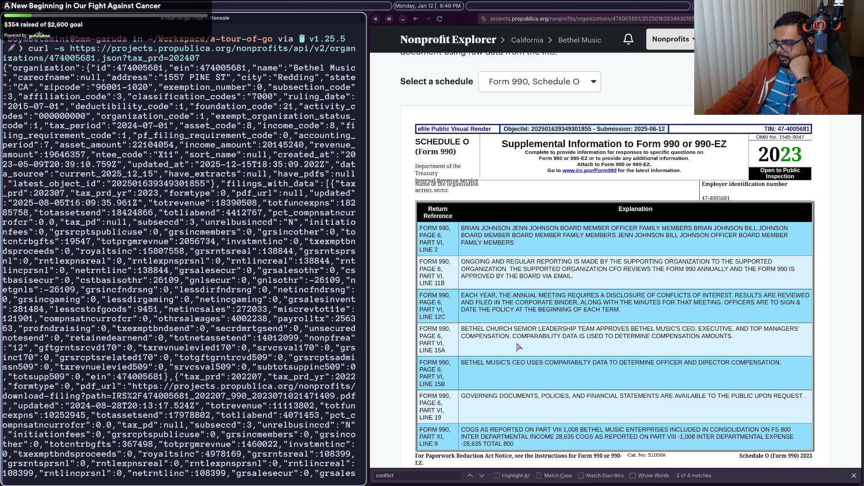
scroll(515, 334, up, 3)
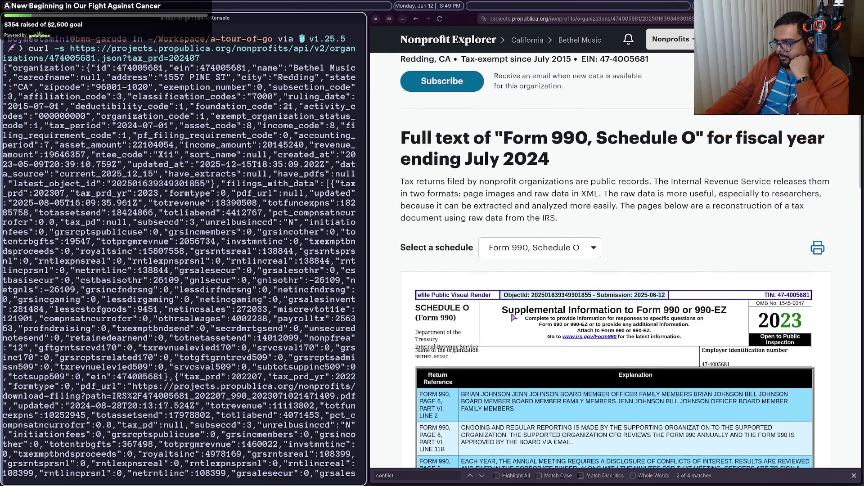
click(508, 248)
click(516, 283)
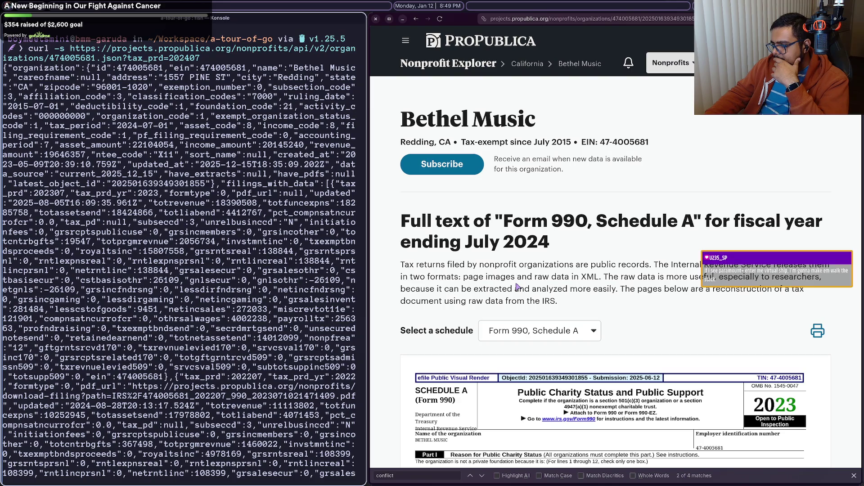
Step: Review Schedule A, then switch to the Form 990 Schedule D text
scroll(597, 391, down, 10)
scroll(594, 383, up, 3)
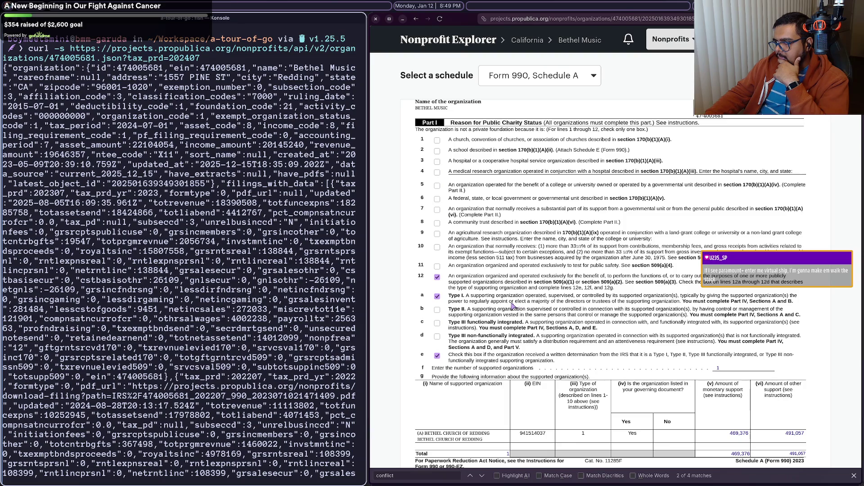
scroll(512, 307, up, 12)
scroll(514, 306, down, 9)
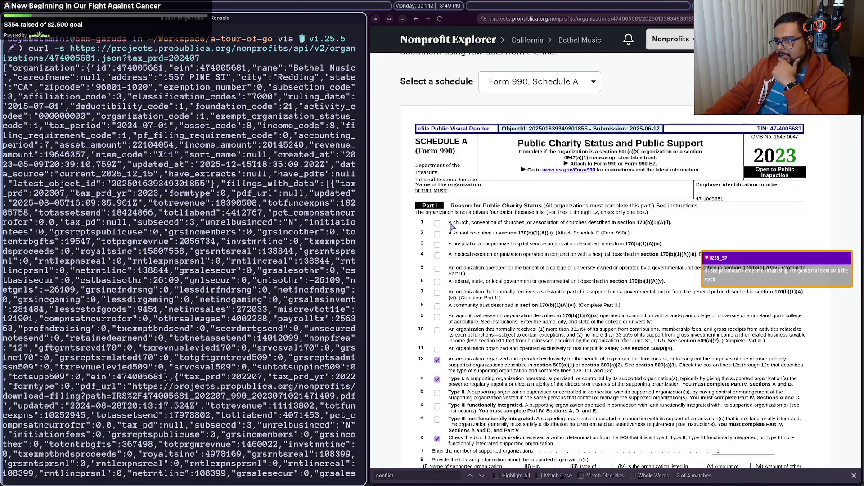
scroll(463, 226, up, 4)
scroll(463, 226, up, 7)
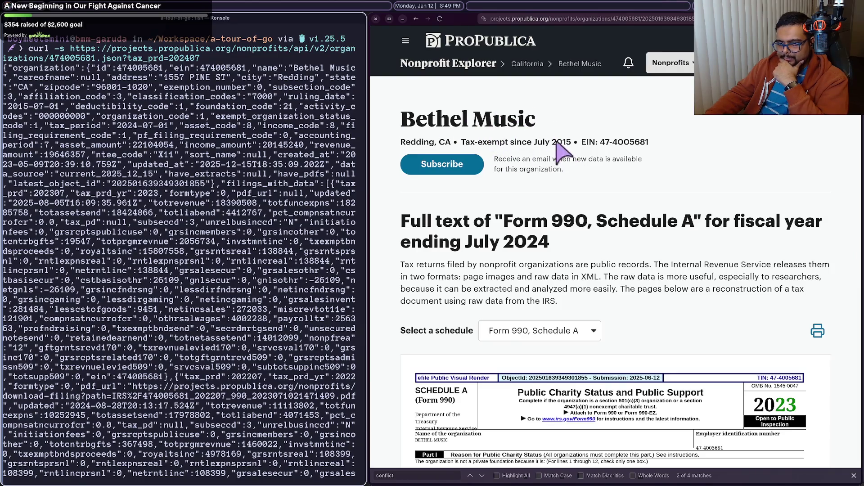
scroll(488, 193, down, 10)
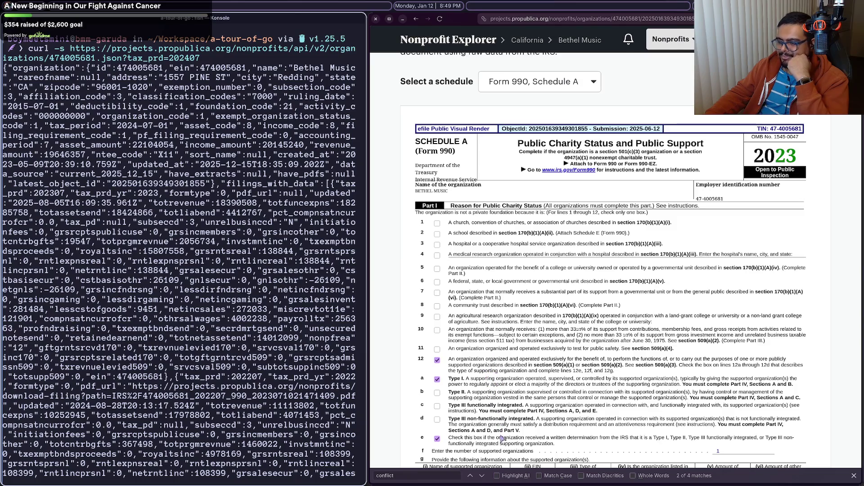
scroll(509, 443, down, 4)
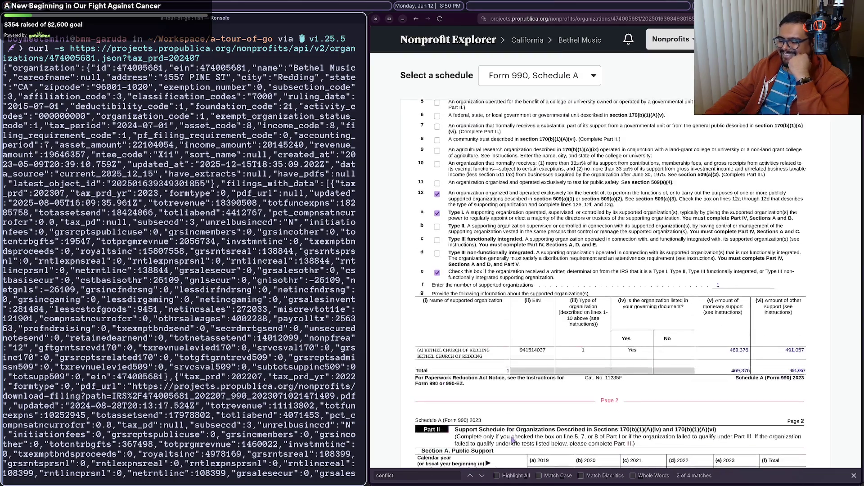
scroll(517, 443, down, 15)
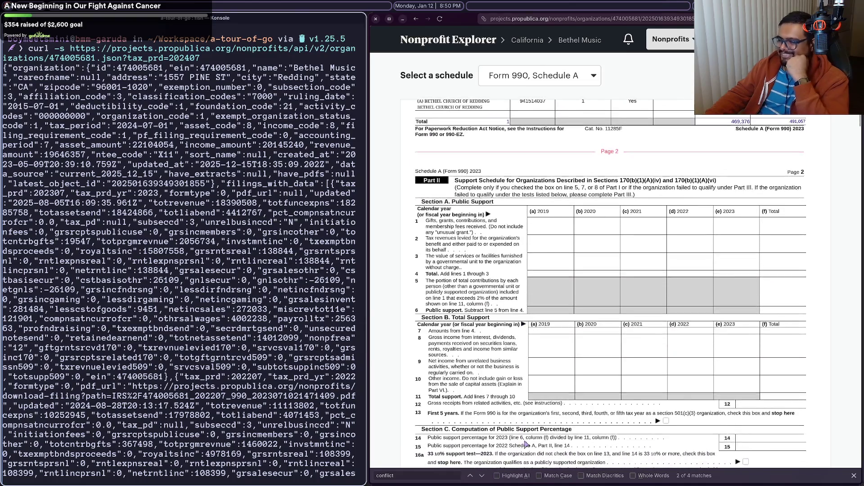
scroll(526, 444, up, 20)
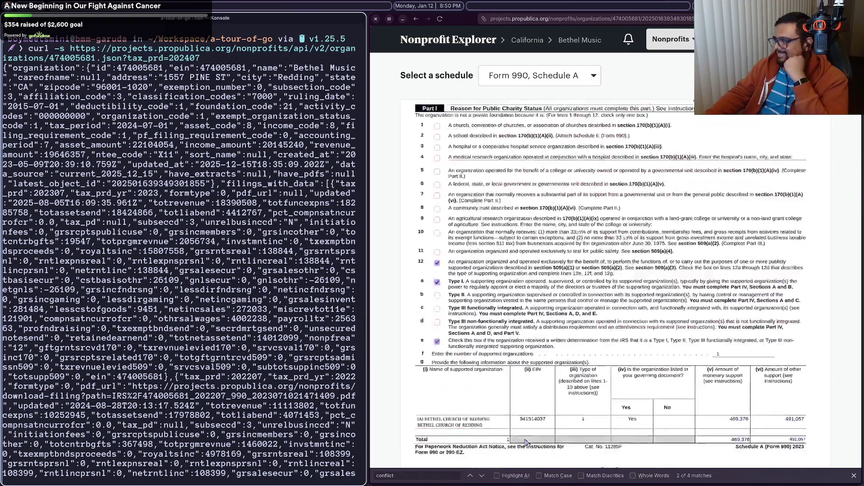
click(544, 334)
click(544, 386)
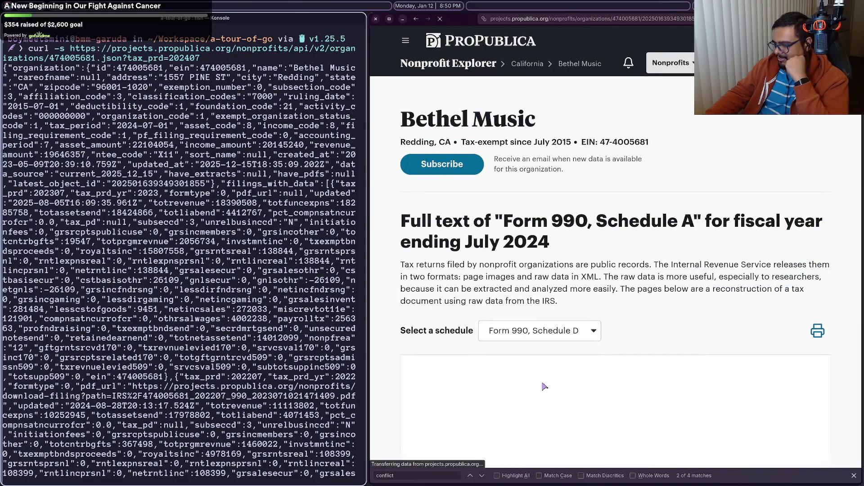
Step: Glance over Schedule D and return to the Schedule A text
scroll(639, 321, down, 5)
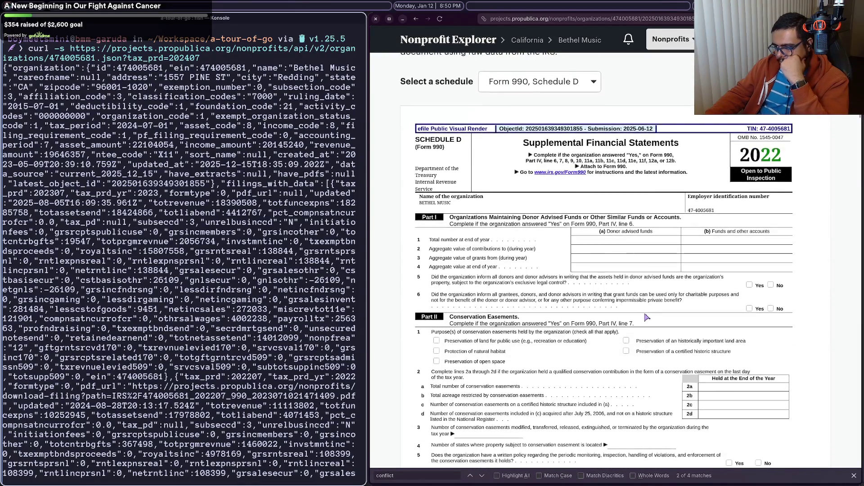
scroll(625, 327, up, 4)
click(572, 251)
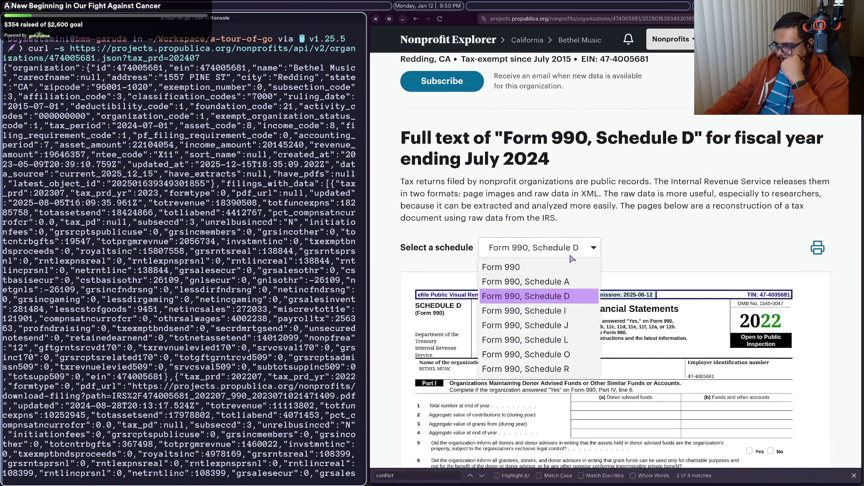
click(570, 280)
Step: Scroll through the tab's content, then switch to the Nonprofit Explorer API v2 documentation tab
mouse_move(693, 135)
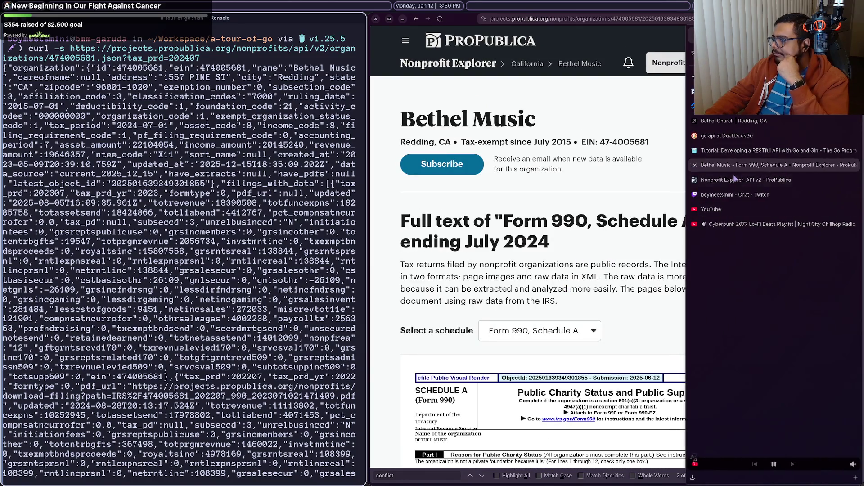
click(735, 180)
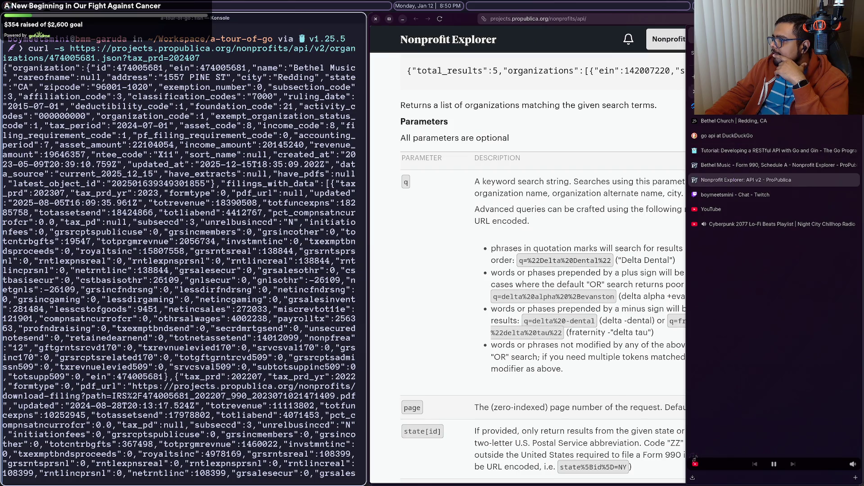
scroll(523, 243, down, 2)
scroll(524, 243, down, 10)
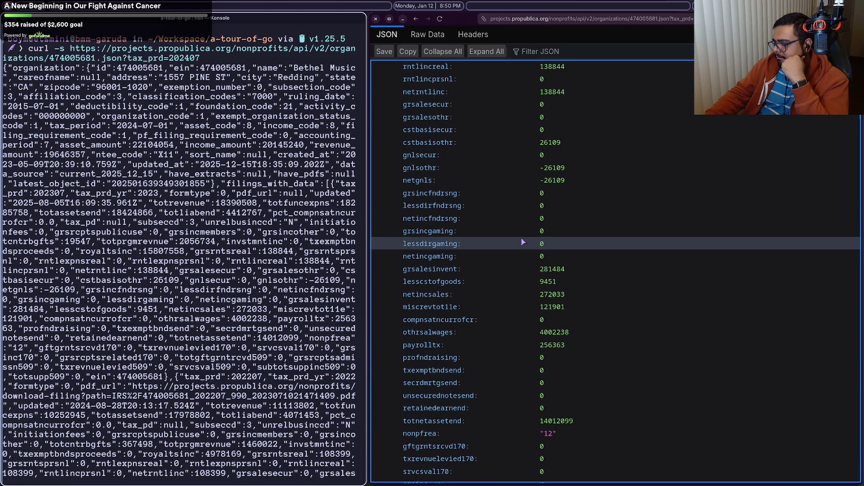
scroll(523, 244, down, 3)
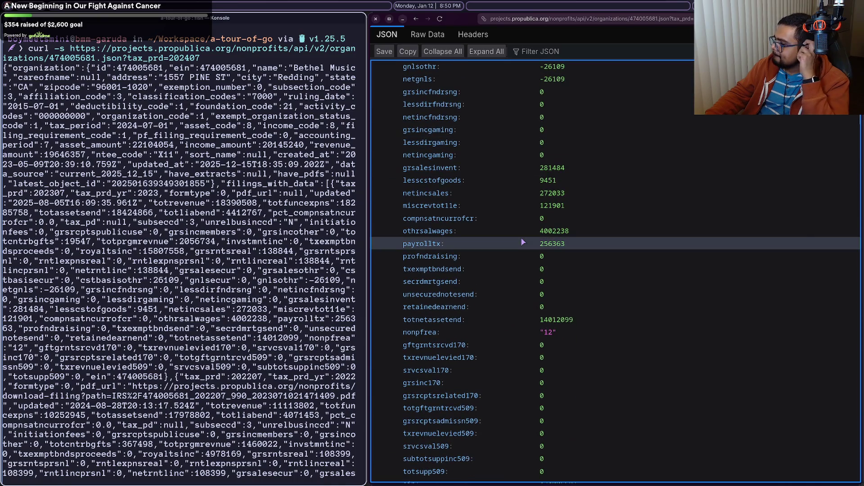
scroll(524, 243, down, 2)
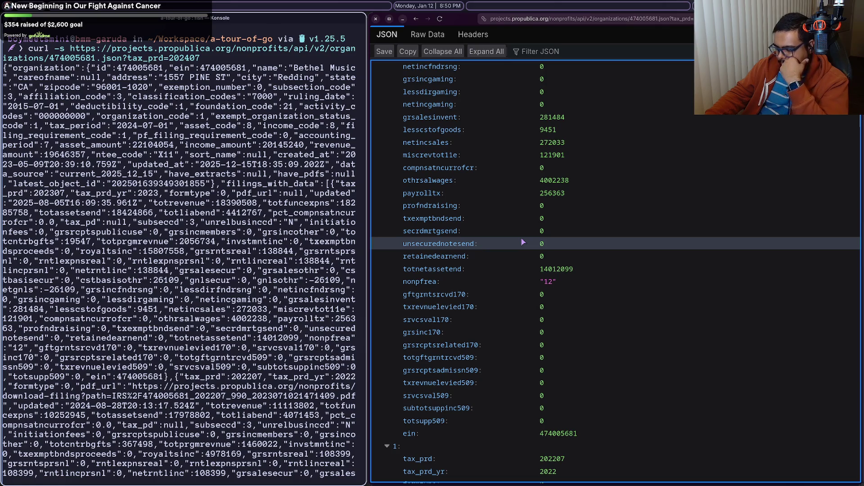
scroll(523, 243, down, 3)
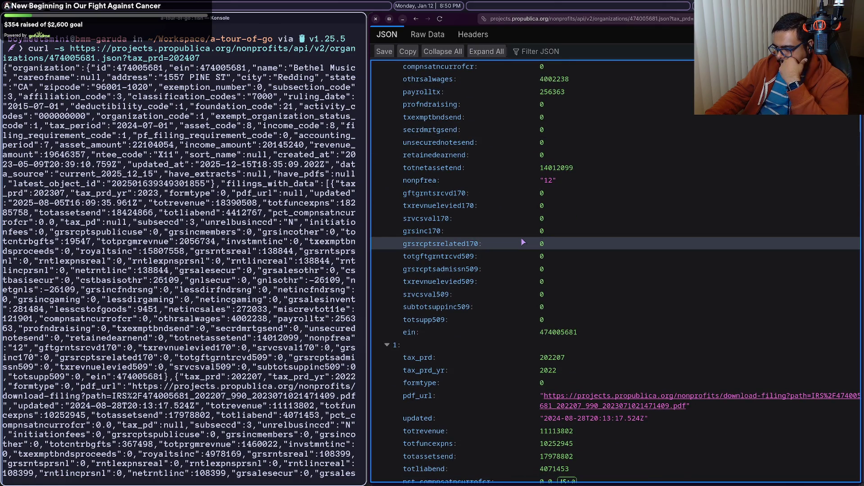
scroll(457, 285, up, 5)
scroll(458, 285, up, 10)
mouse_move(794, 127)
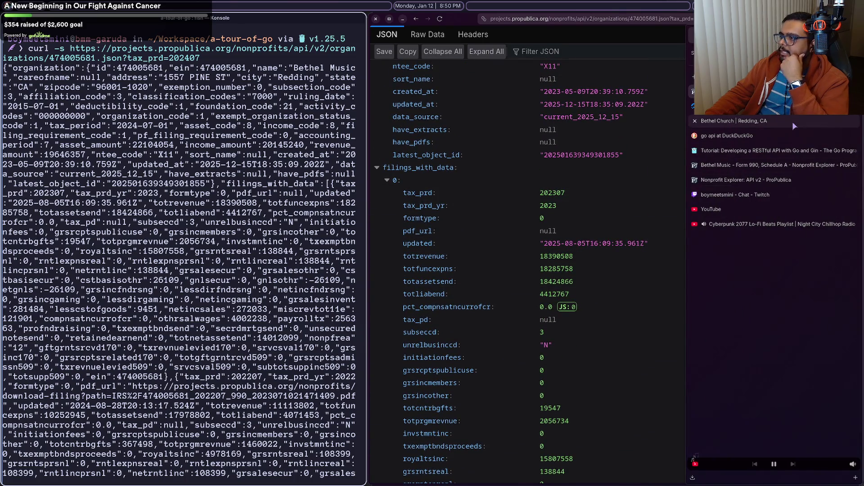
click(789, 180)
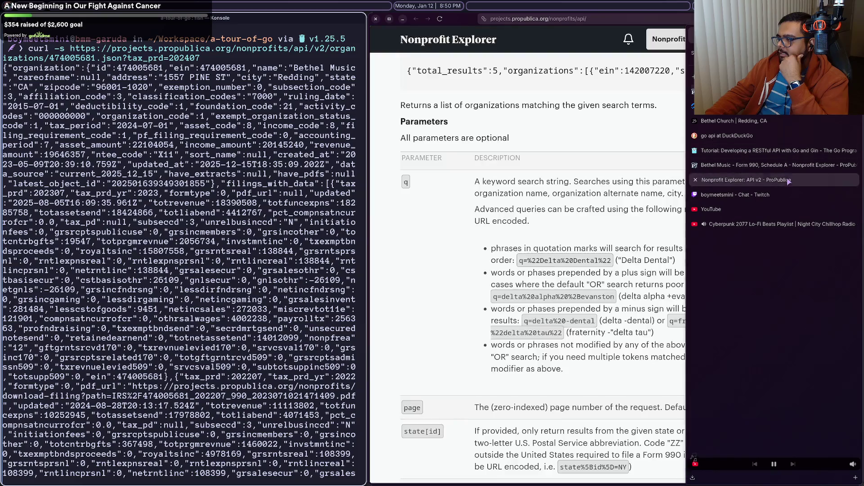
Step: Read the Filing Object docs, briefly highlighting the sentence about ein and tax_prd
scroll(549, 121, up, 4)
scroll(549, 121, down, 8)
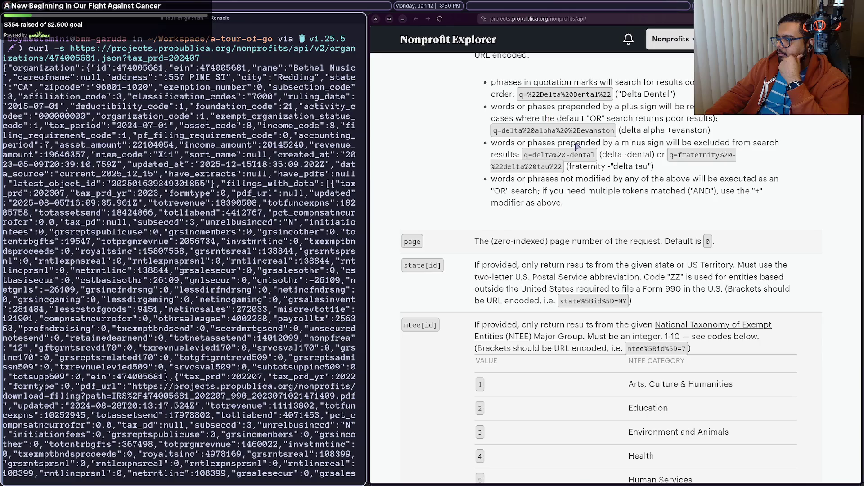
mouse_move(837, 194)
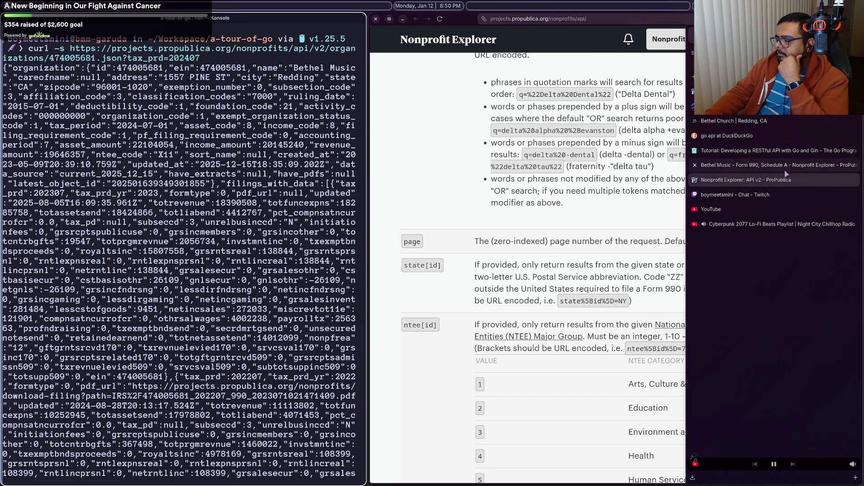
scroll(491, 219, down, 20)
scroll(491, 219, down, 15)
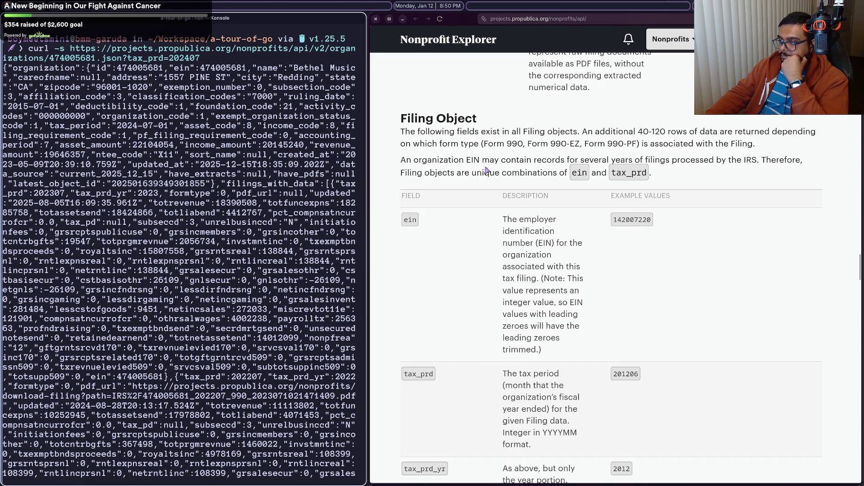
drag(483, 173, 649, 173)
click(686, 187)
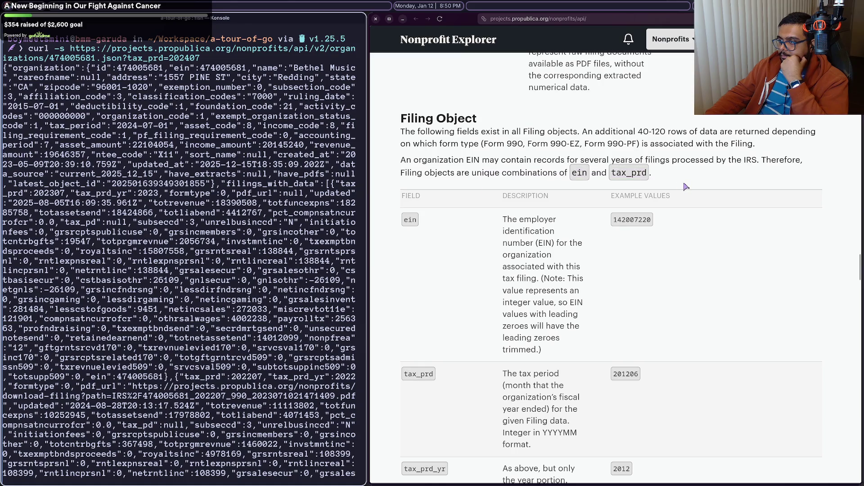
scroll(680, 198, down, 3)
scroll(677, 205, down, 10)
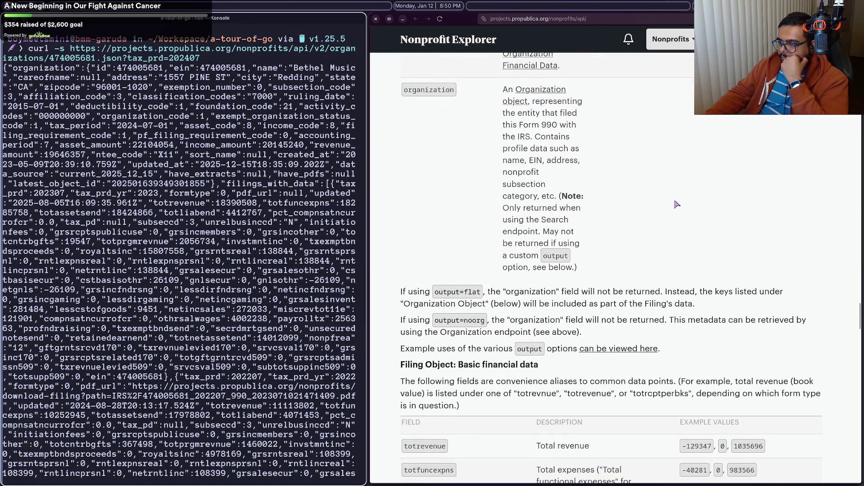
Step: Scroll on through the Organization Object fields and the Changelog
mouse_move(689, 205)
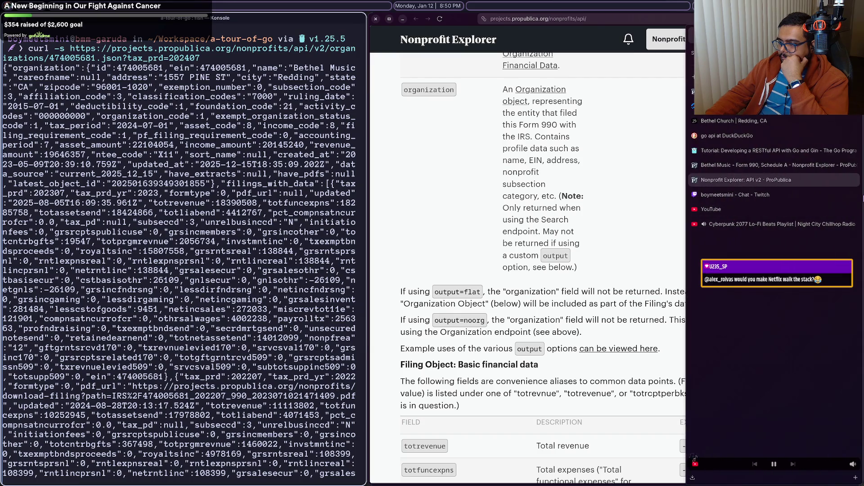
scroll(452, 302, down, 8)
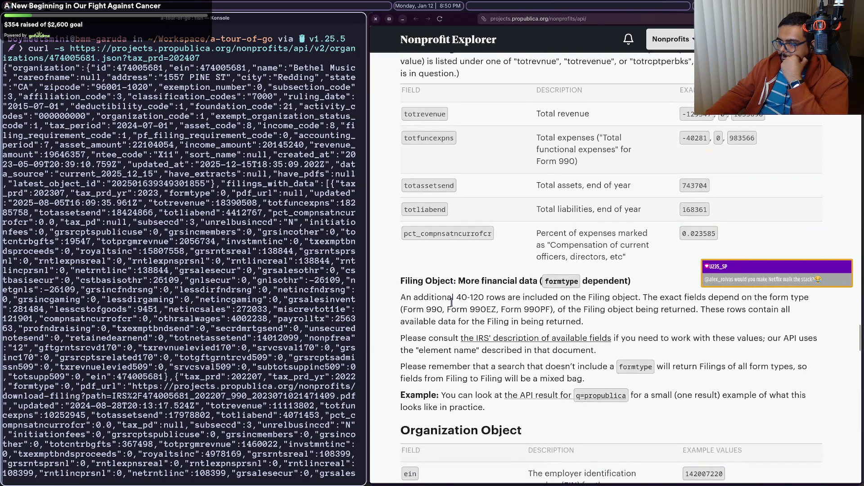
scroll(452, 301, down, 3)
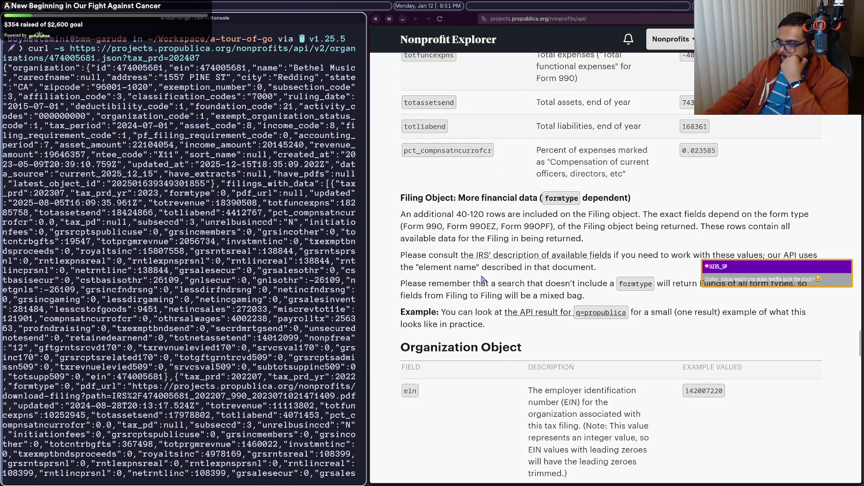
scroll(482, 281, down, 10)
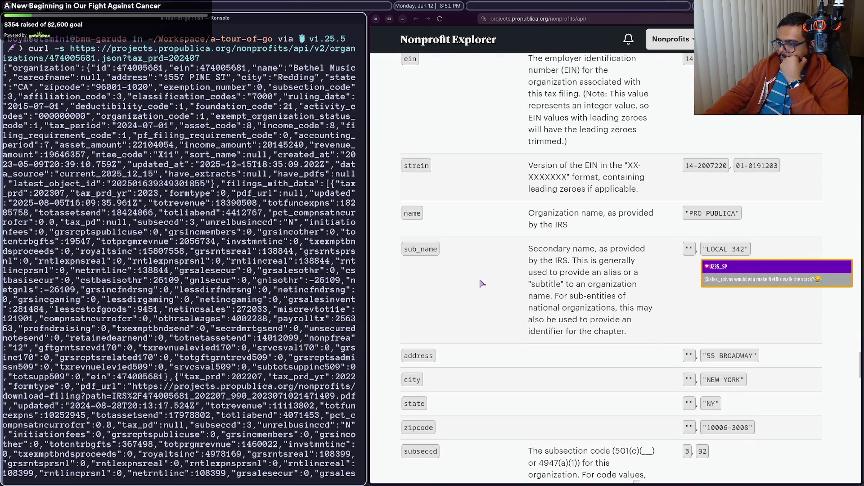
scroll(482, 283, down, 20)
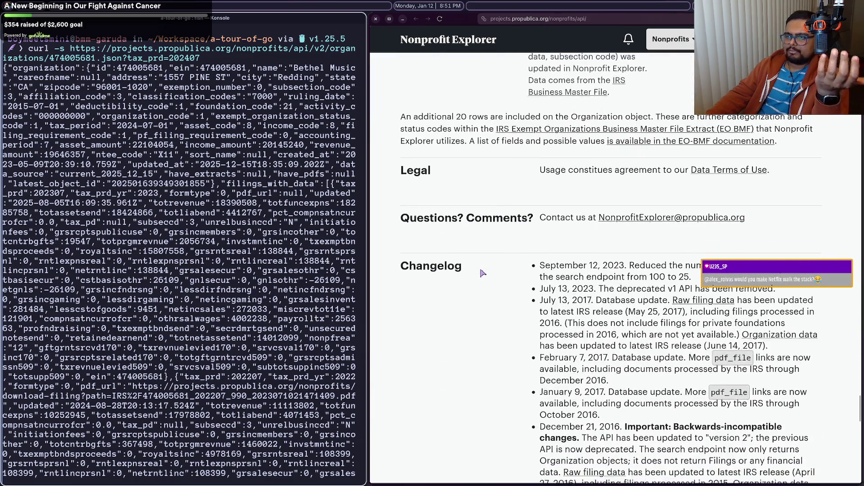
scroll(483, 273, down, 10)
mouse_move(818, 212)
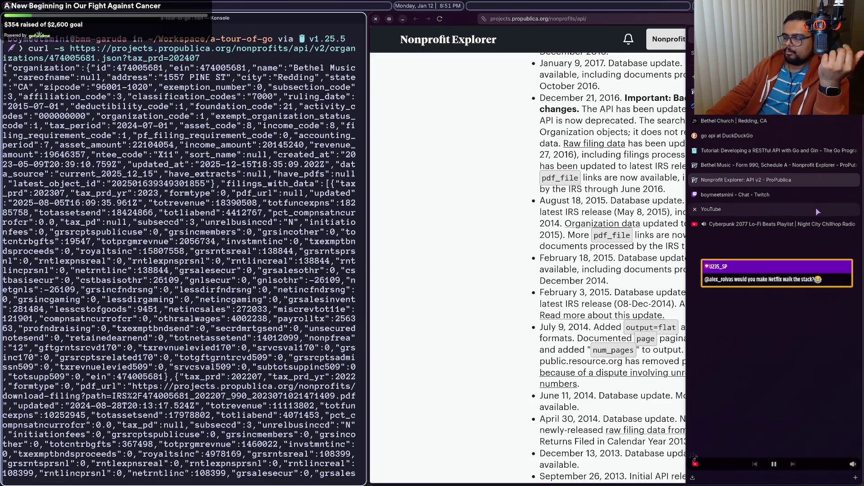
Step: Return to the filings JSON and scroll through the 2023 filing's financial fields
click(760, 136)
scroll(549, 227, down, 2)
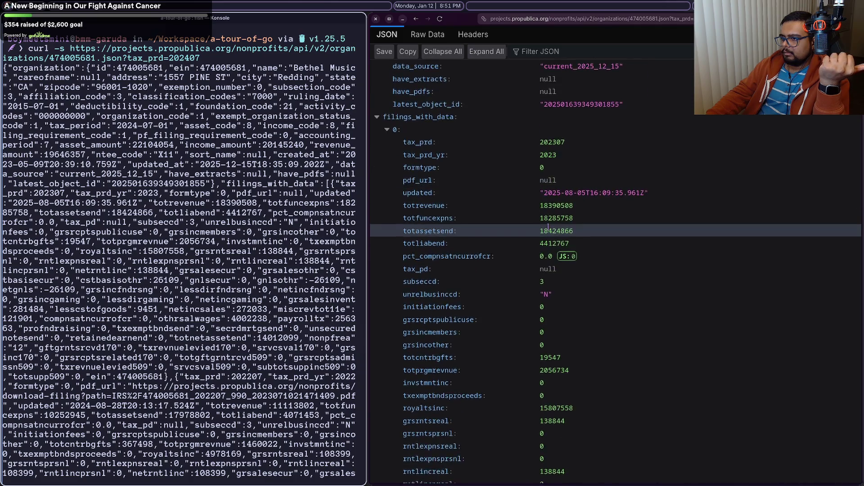
scroll(548, 227, down, 4)
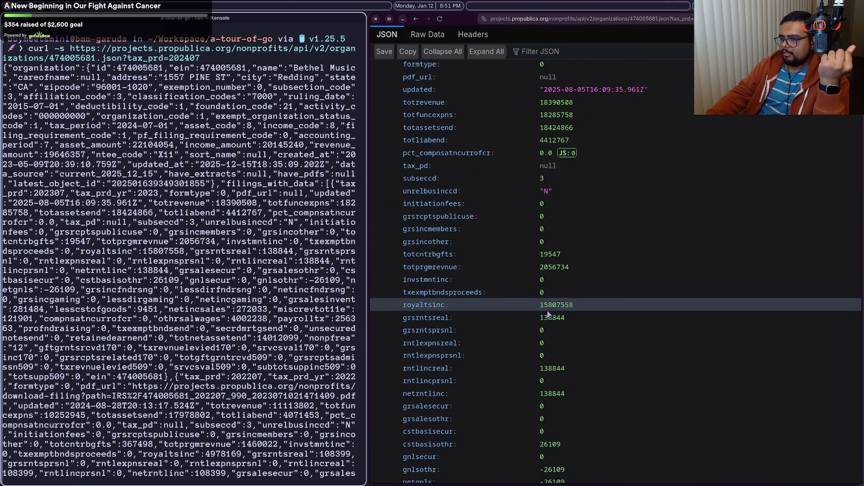
scroll(548, 313, down, 4)
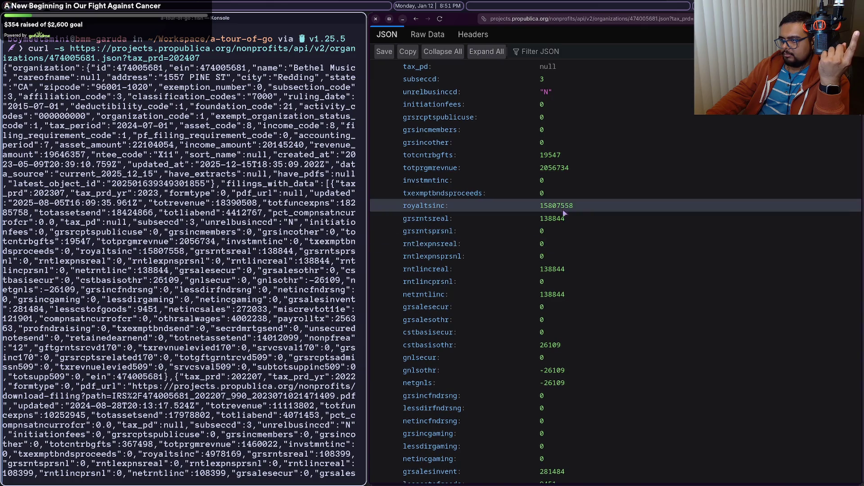
scroll(567, 270, down, 4)
scroll(568, 318, down, 2)
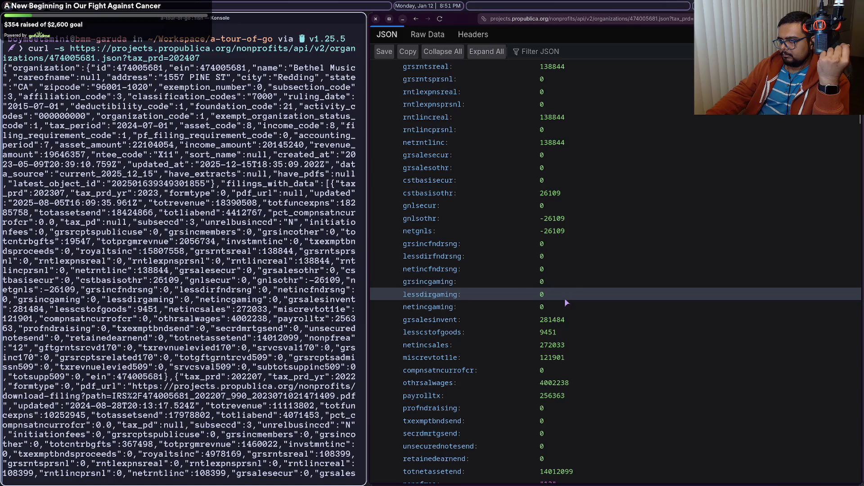
scroll(566, 302, down, 4)
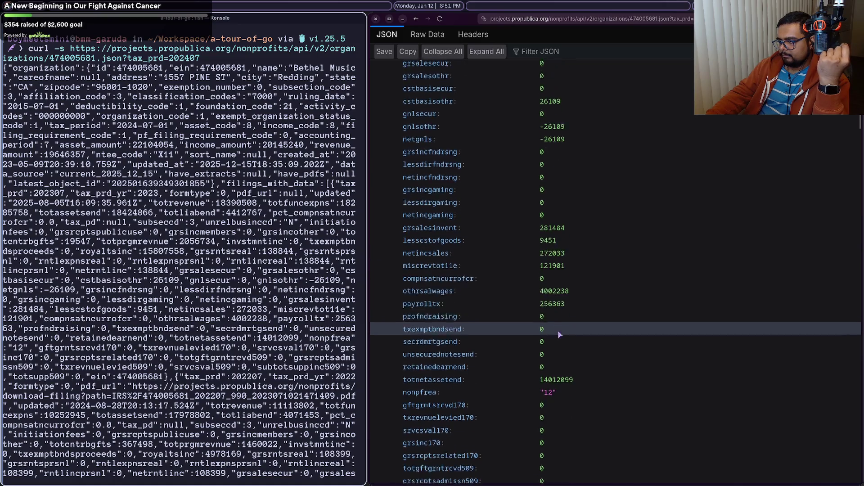
scroll(544, 345, down, 2)
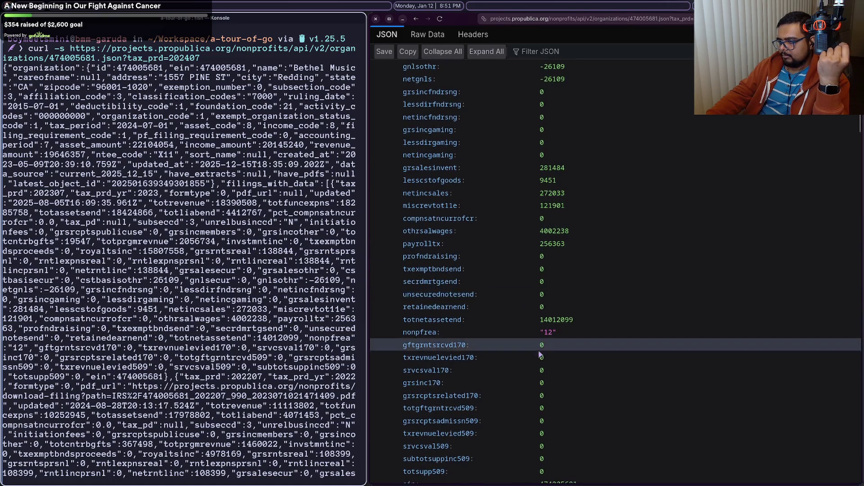
scroll(540, 360, down, 2)
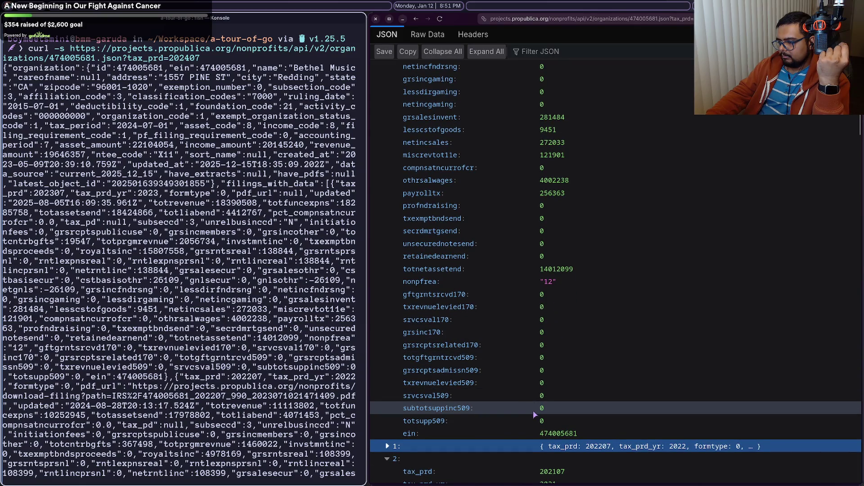
Step: Scroll back over those fields and collapse the 2023 filing entry
scroll(533, 412, up, 2)
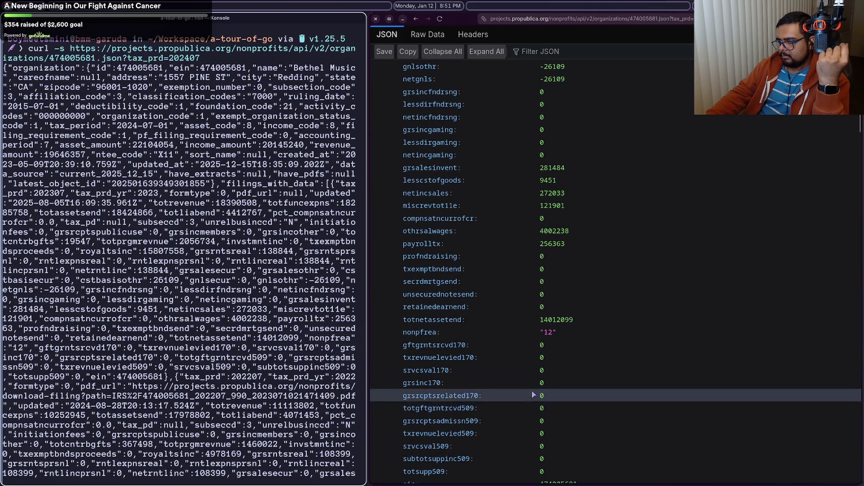
scroll(533, 382, down, 4)
scroll(529, 370, up, 4)
scroll(529, 366, up, 15)
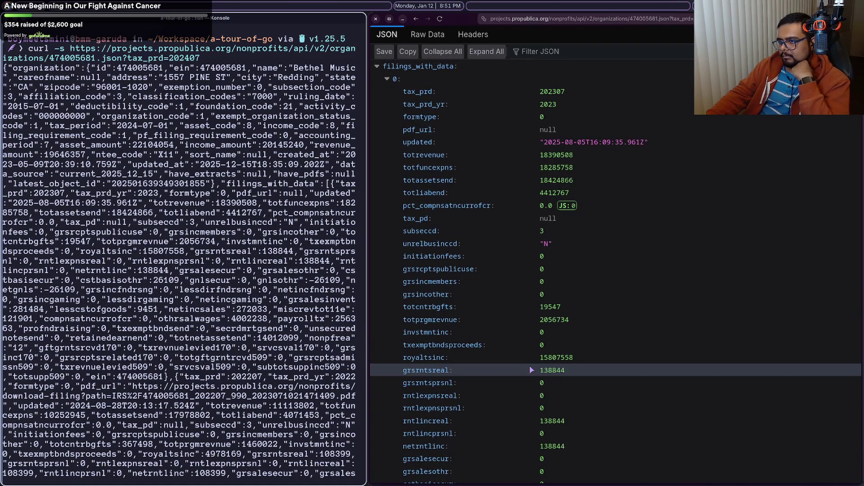
scroll(540, 374, down, 9)
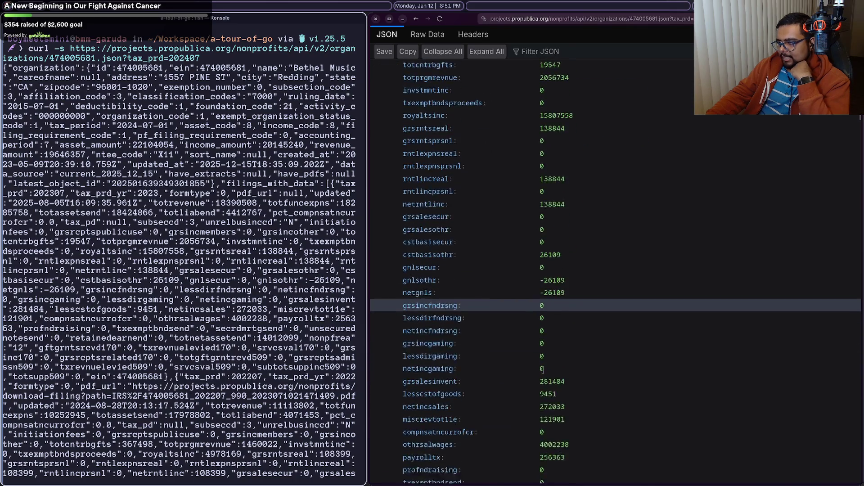
scroll(541, 370, up, 20)
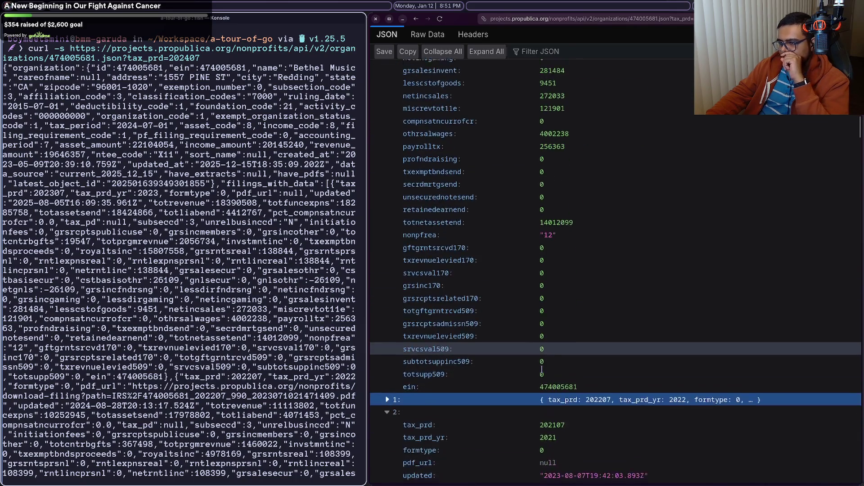
scroll(541, 370, down, 6)
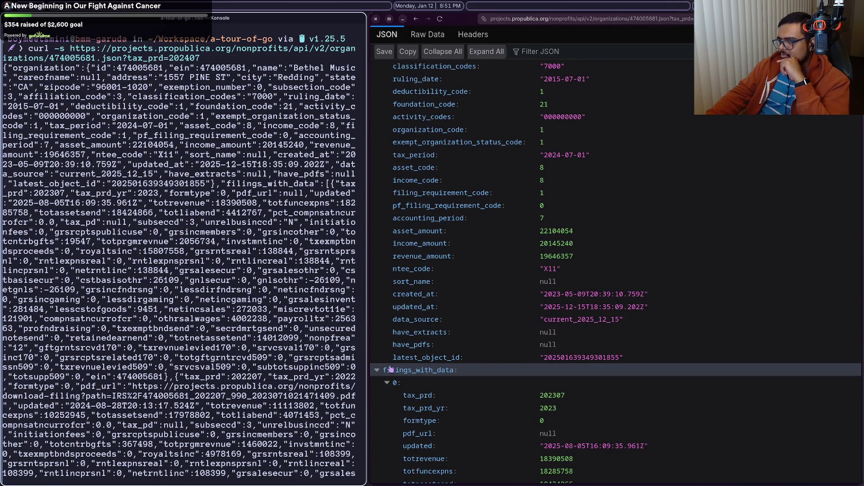
click(387, 383)
Step: Collapse the 2022, 2021, 2020, 2019 and 2018 filing entries
click(387, 396)
click(388, 396)
click(389, 396)
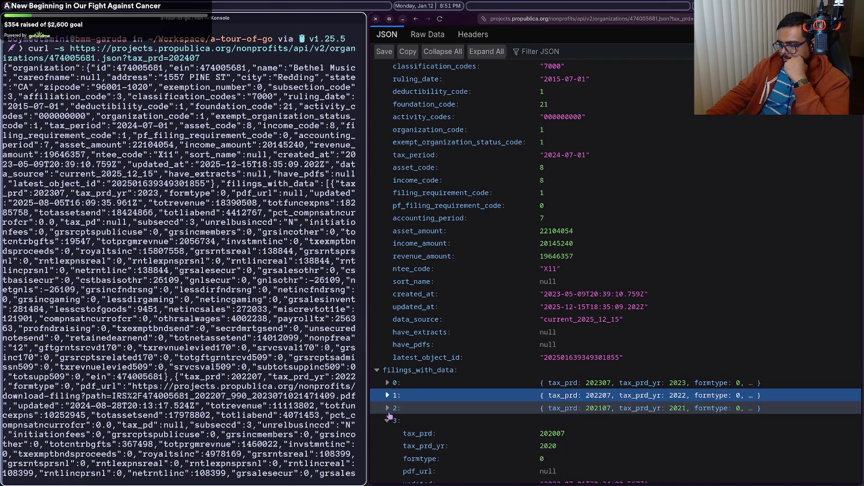
click(389, 408)
click(389, 421)
click(390, 433)
click(388, 446)
Step: Collapse the 2017–2015 filings and data_source, then expand the 2016 filing
scroll(388, 446, down, 3)
click(388, 358)
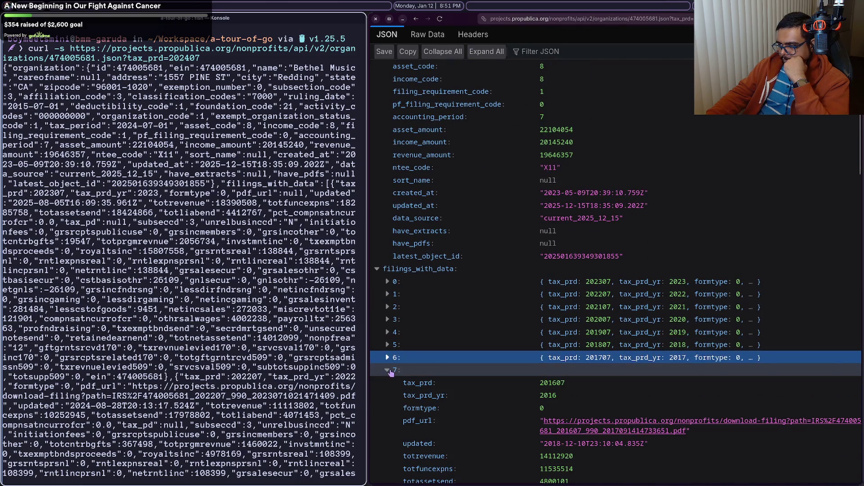
click(388, 370)
click(388, 383)
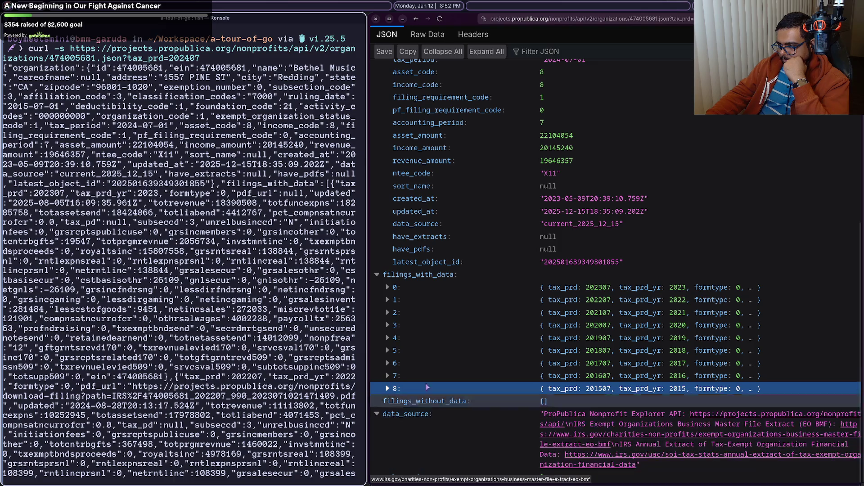
click(399, 416)
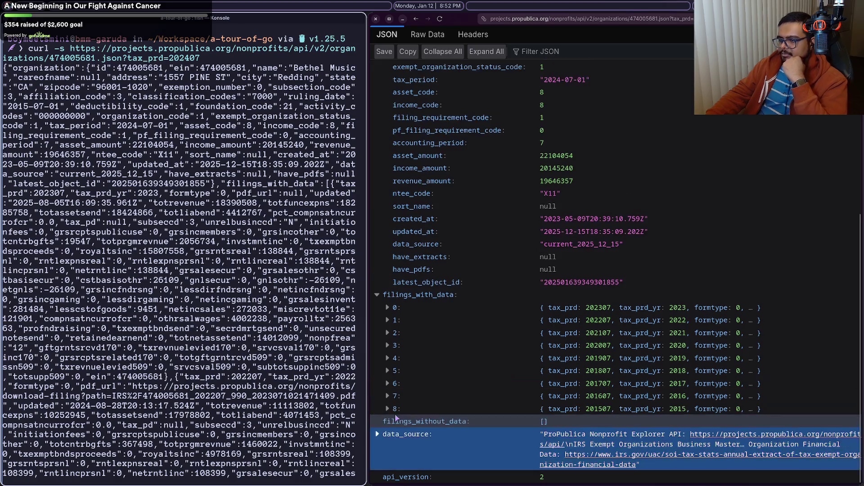
click(405, 395)
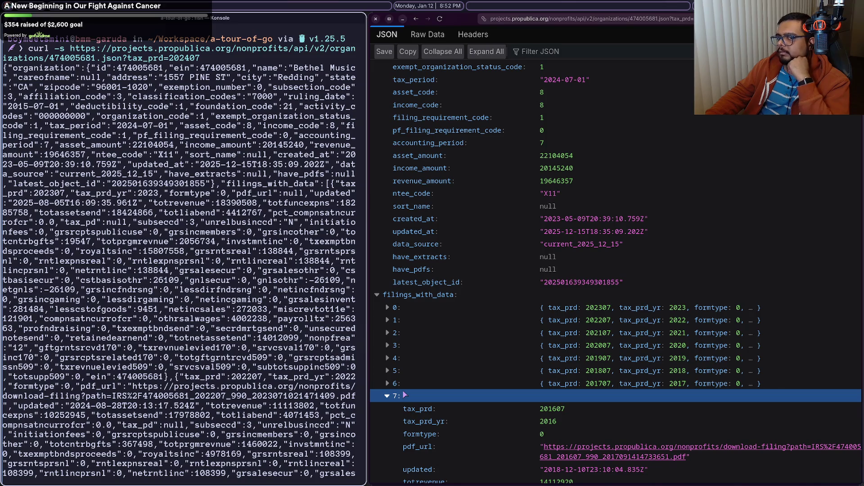
mouse_move(862, 288)
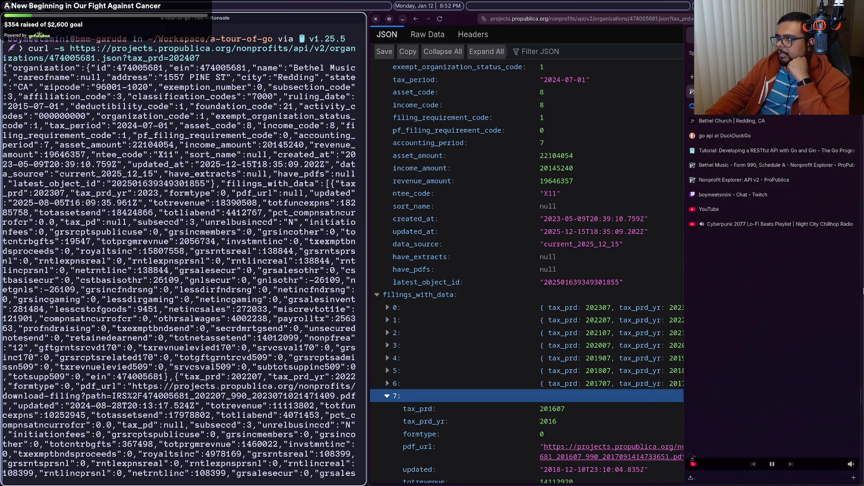
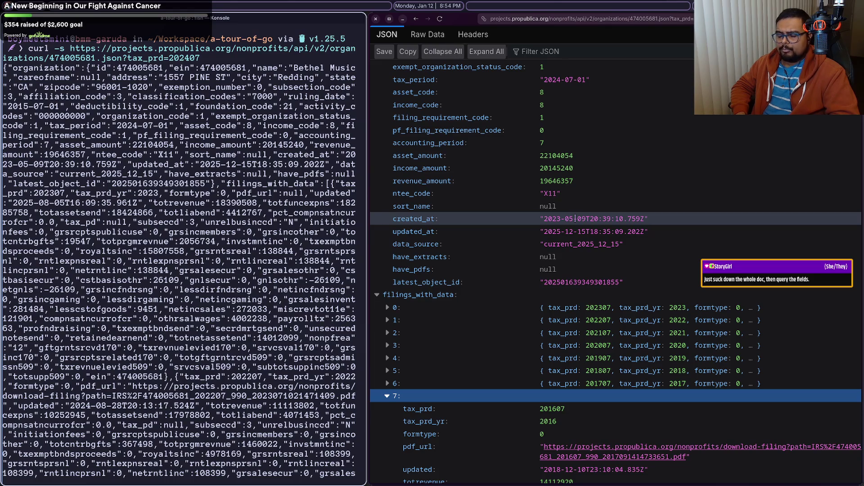
Step: Collapse filing 7 and expand filing 8 in the filings JSON viewer
scroll(530, 230, up, 6)
scroll(530, 228, up, 3)
scroll(532, 231, down, 2)
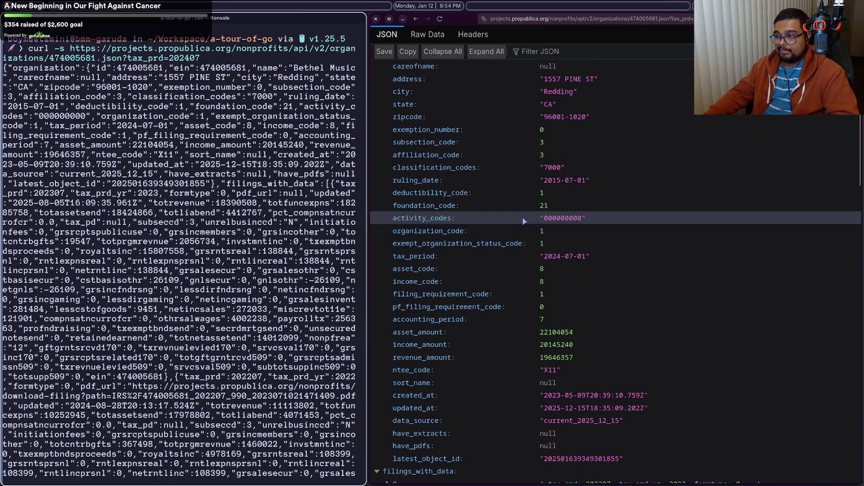
scroll(522, 220, down, 6)
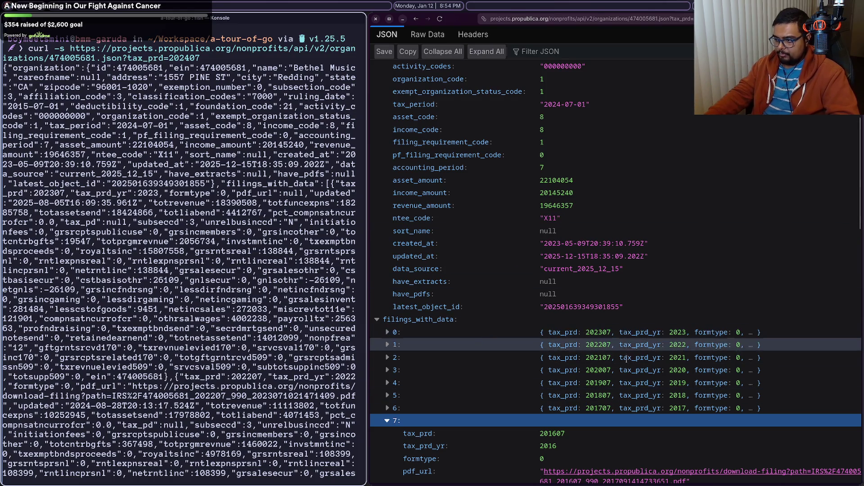
scroll(521, 446, down, 4)
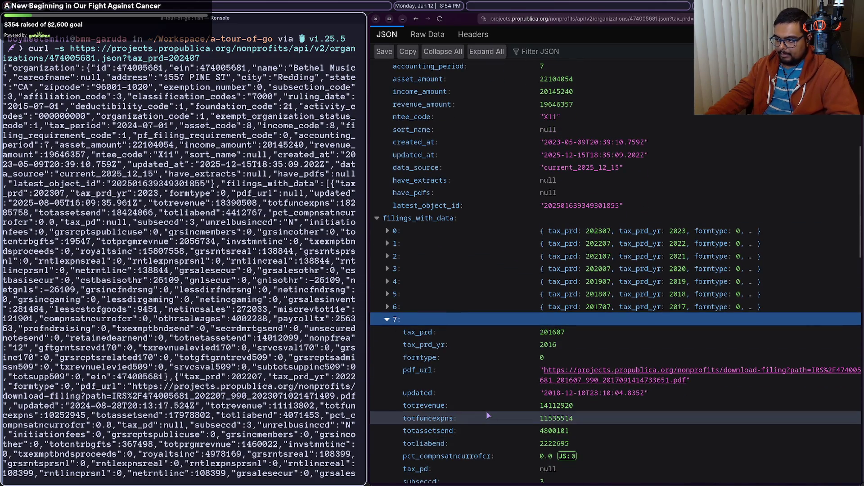
click(400, 320)
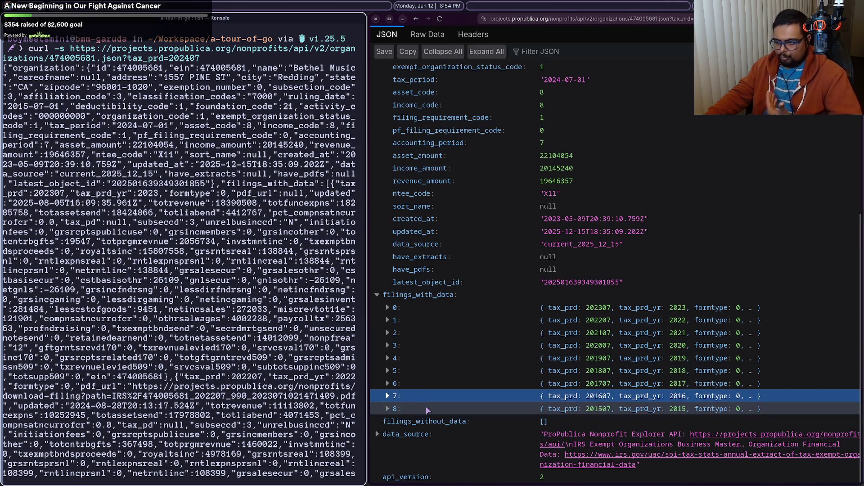
click(428, 409)
Step: Scroll through filing 8's fields, then go back to the API documentation page
scroll(428, 412, down, 3)
scroll(446, 396, down, 9)
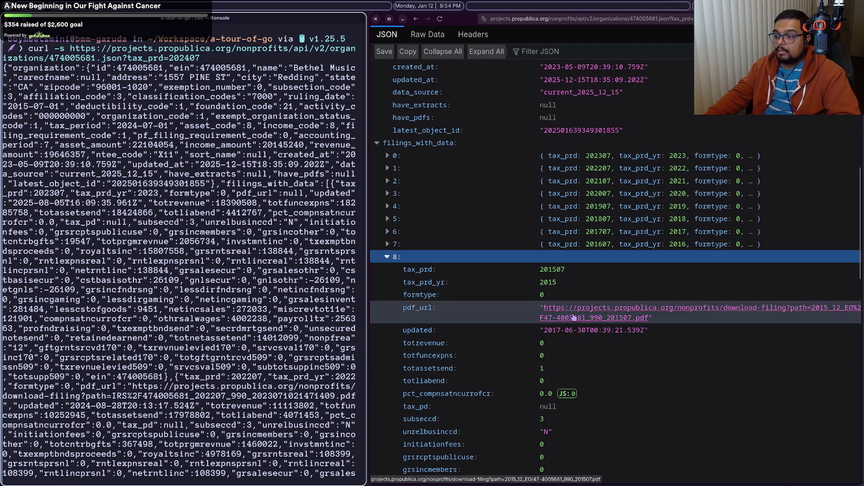
scroll(574, 317, down, 3)
scroll(572, 318, down, 6)
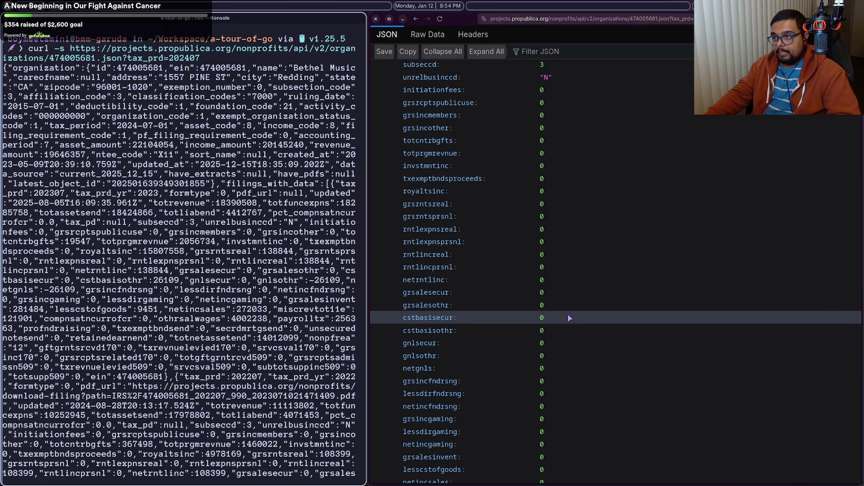
scroll(568, 318, down, 12)
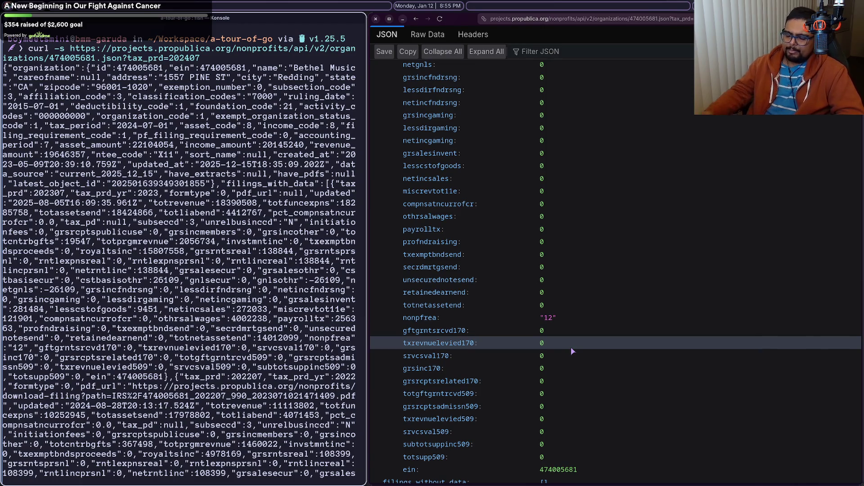
scroll(495, 271, down, 3)
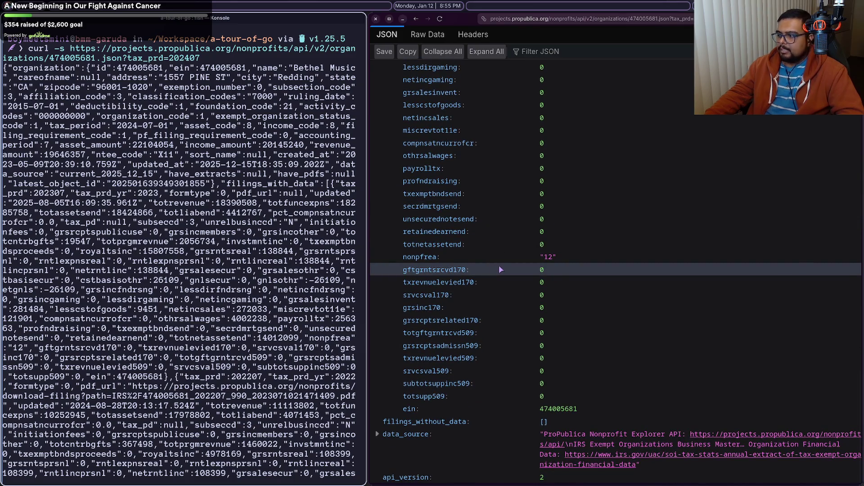
key(alt+Left)
key(alt+Left)
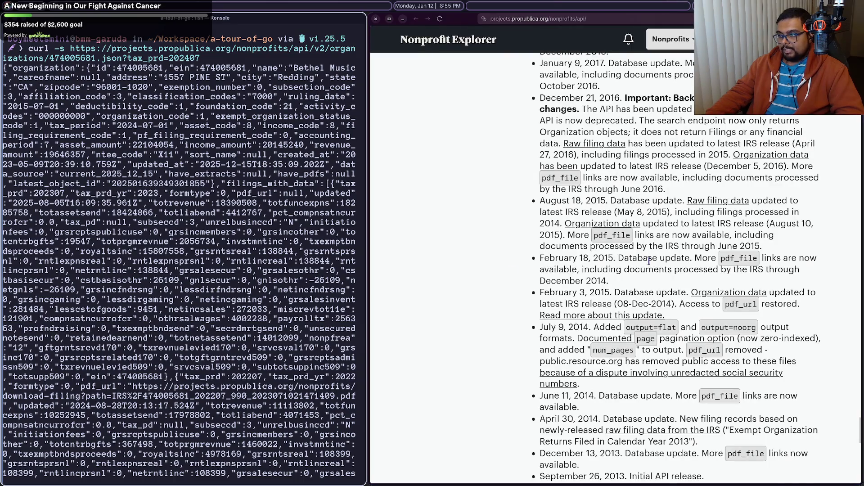
scroll(649, 261, up, 10)
scroll(649, 261, up, 15)
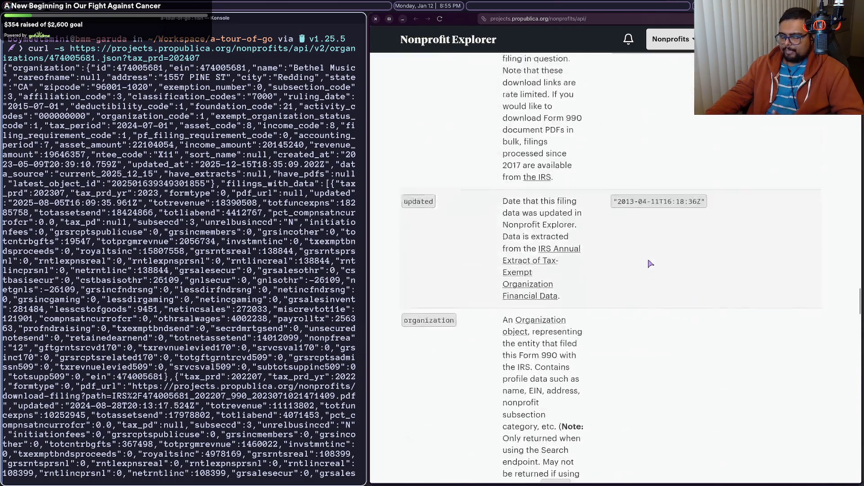
scroll(649, 264, up, 20)
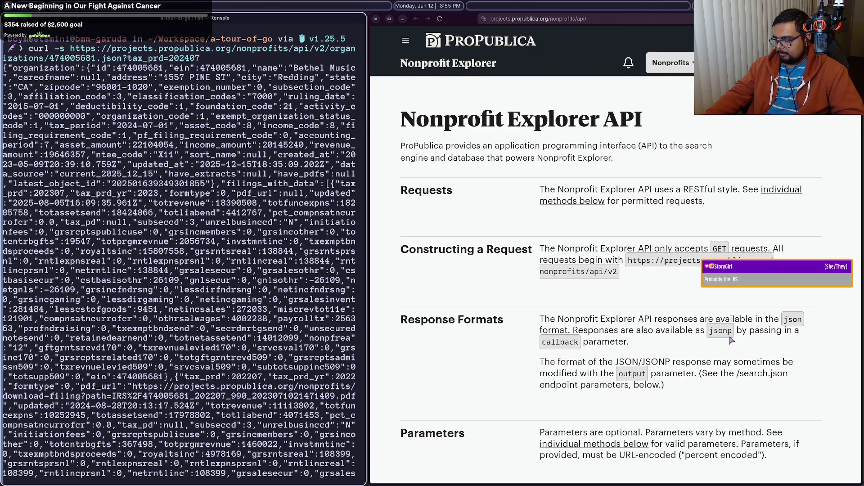
scroll(711, 345, down, 5)
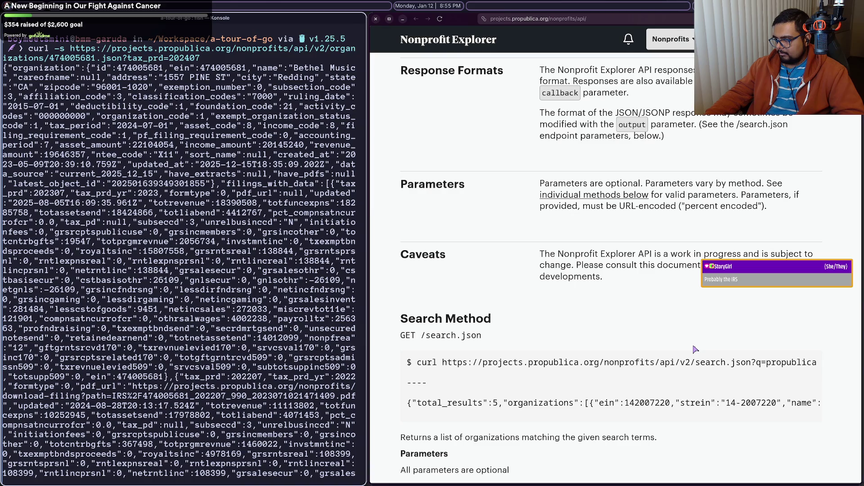
scroll(696, 350, up, 3)
scroll(694, 347, down, 12)
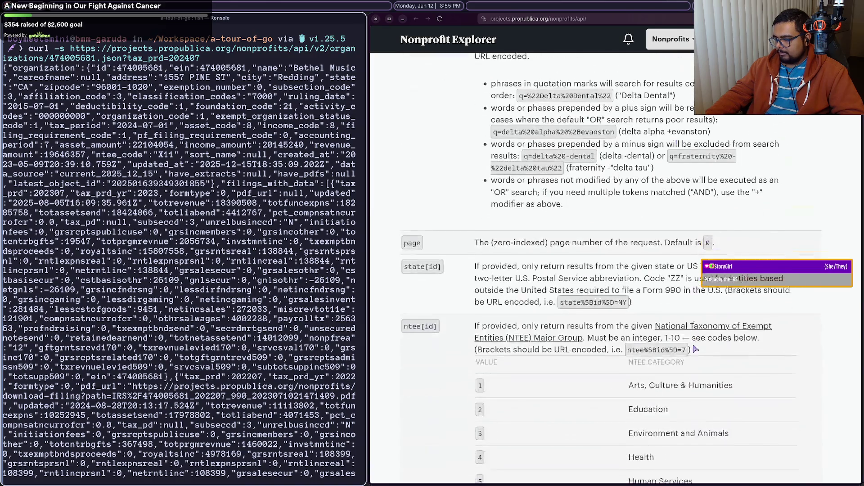
scroll(692, 346, up, 11)
scroll(692, 347, up, 3)
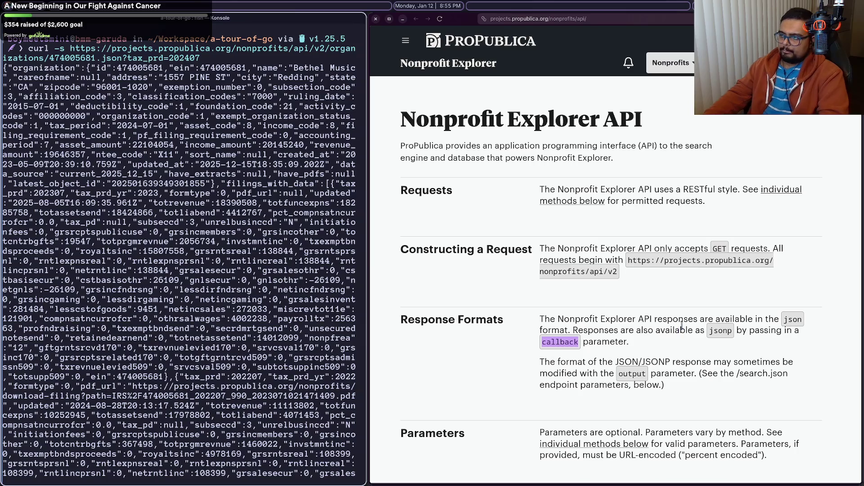
scroll(685, 243, down, 3)
scroll(685, 239, down, 15)
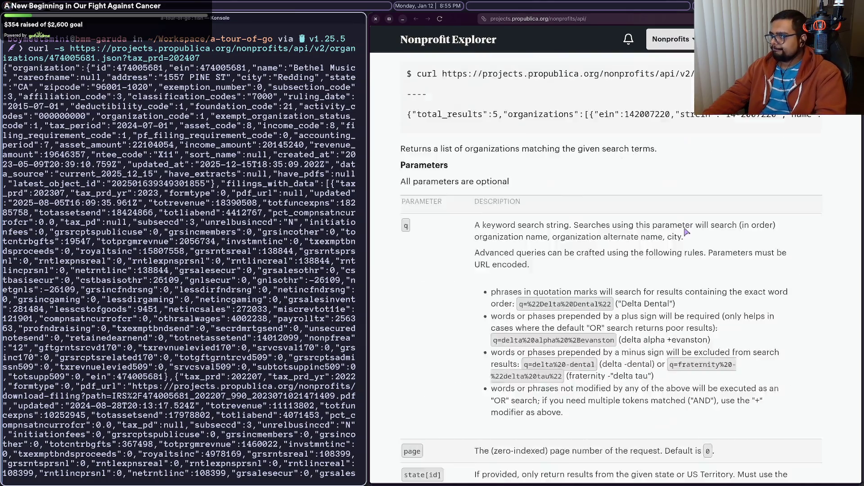
scroll(686, 231, down, 2)
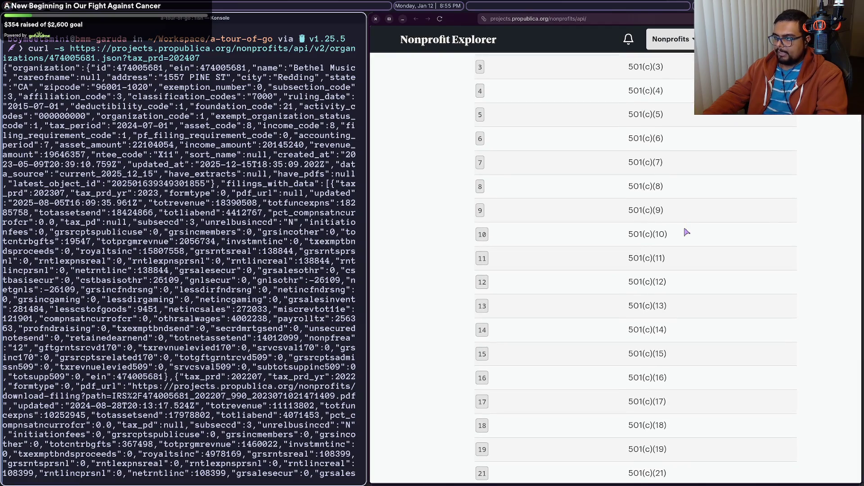
scroll(686, 231, up, 10)
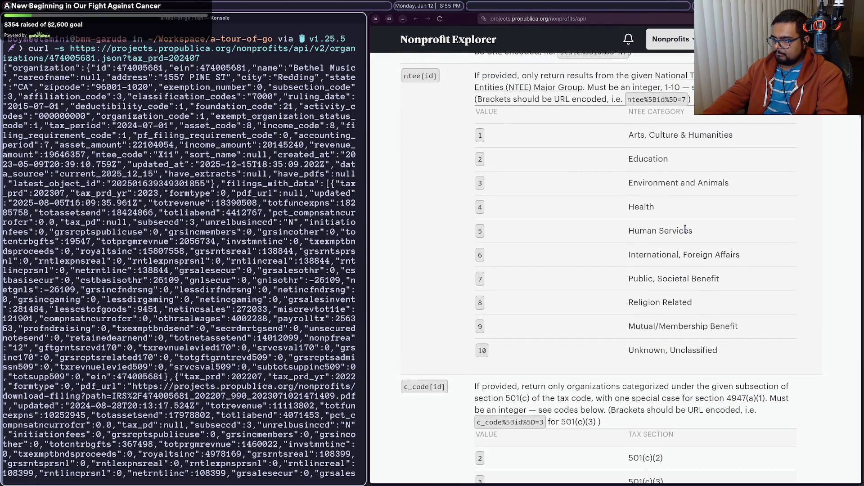
scroll(547, 386, up, 10)
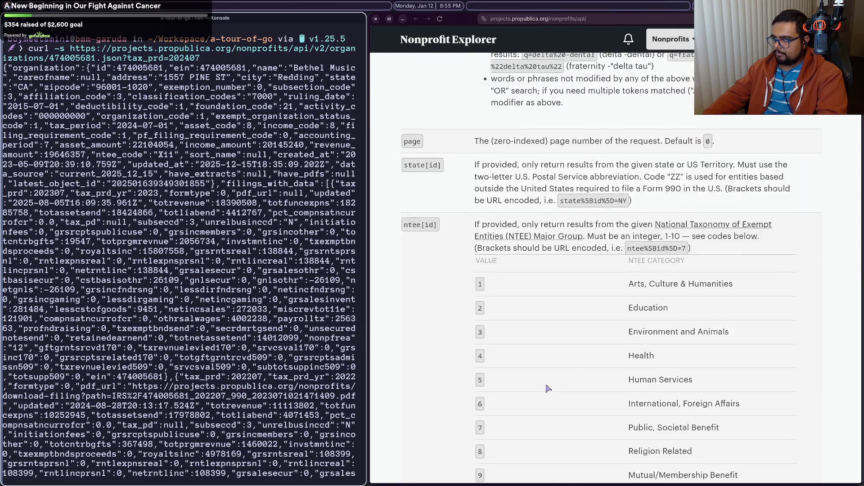
scroll(547, 387, up, 4)
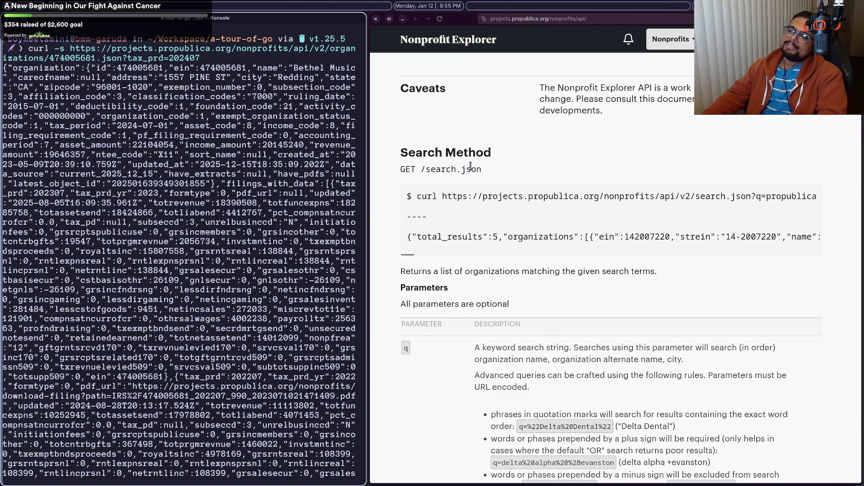
scroll(471, 166, up, 10)
scroll(471, 166, down, 20)
scroll(471, 166, down, 20)
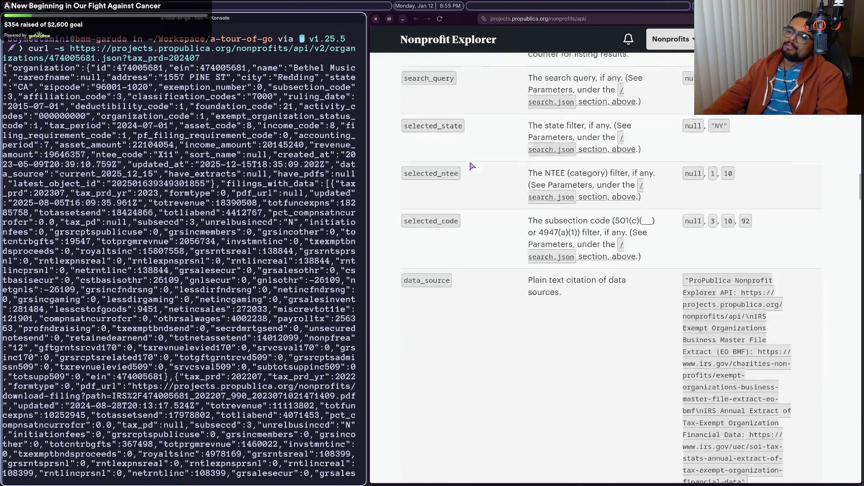
scroll(471, 166, up, 15)
scroll(473, 324, down, 20)
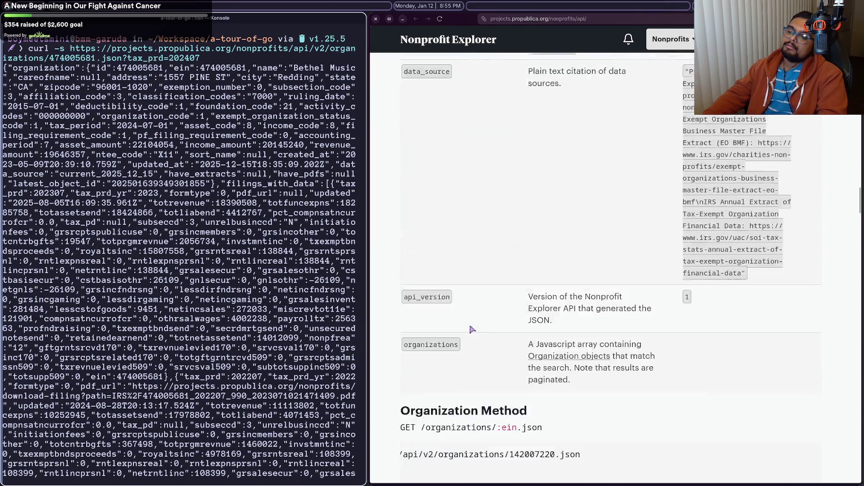
scroll(518, 315, up, 8)
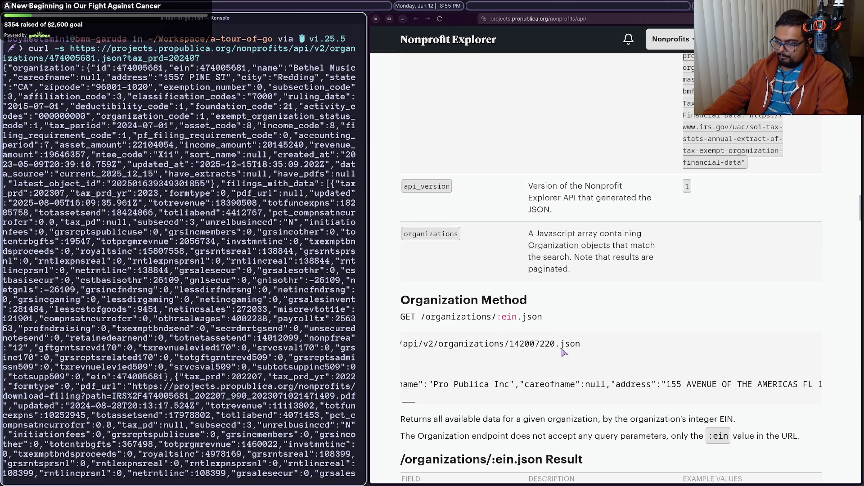
scroll(563, 353, down, 5)
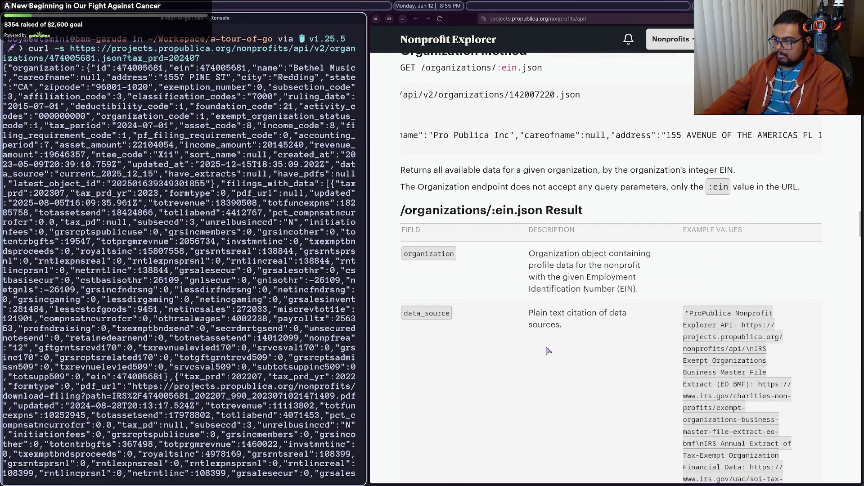
Step: Scroll through the API documentation, then back up toward the 'Nonprofit Explorer API' heading
scroll(511, 316, down, 5)
scroll(511, 316, down, 5)
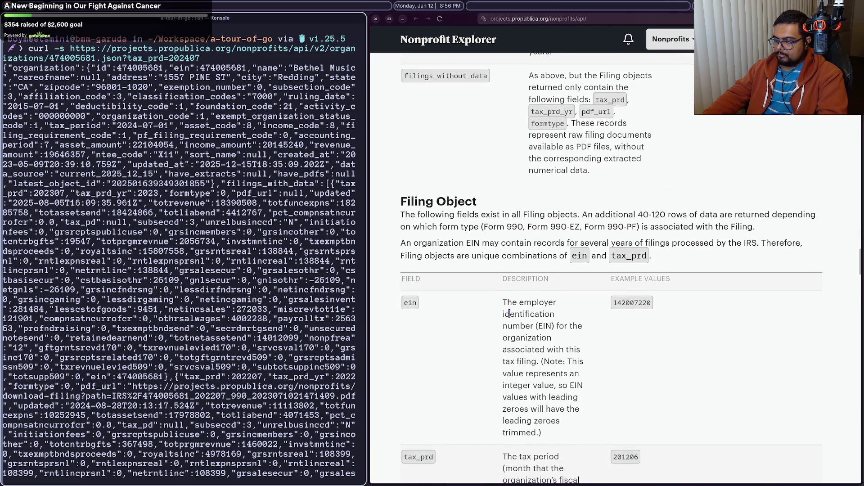
scroll(511, 317, down, 5)
scroll(511, 317, down, 10)
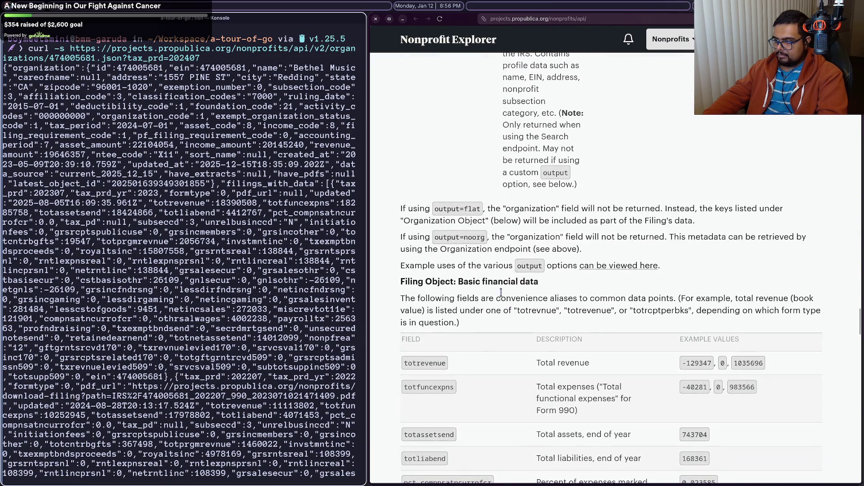
scroll(528, 299, down, 7)
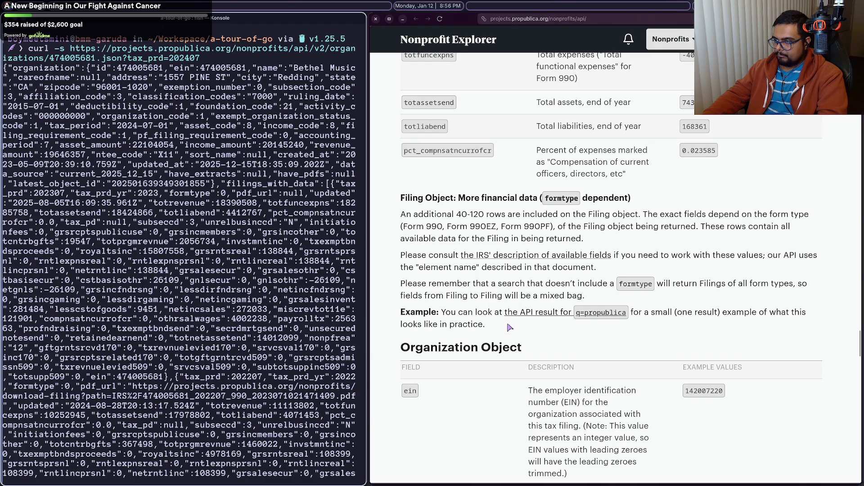
scroll(510, 327, down, 15)
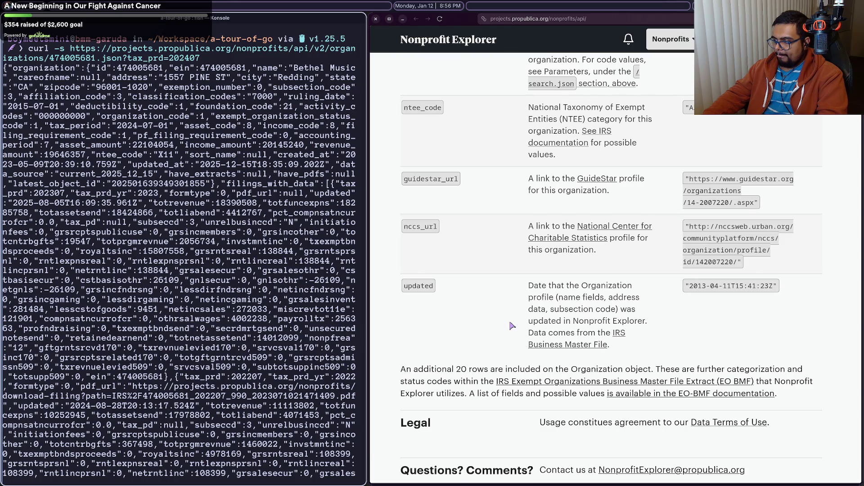
scroll(530, 374, down, 5)
scroll(531, 377, down, 5)
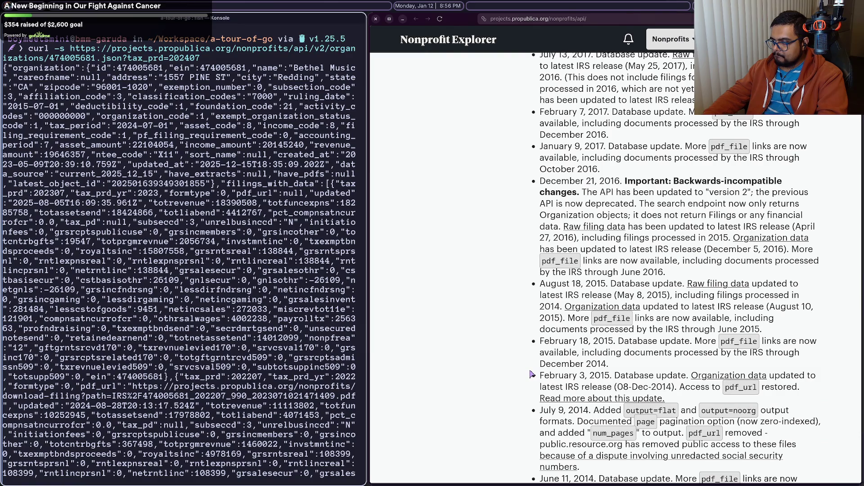
scroll(531, 374, down, 7)
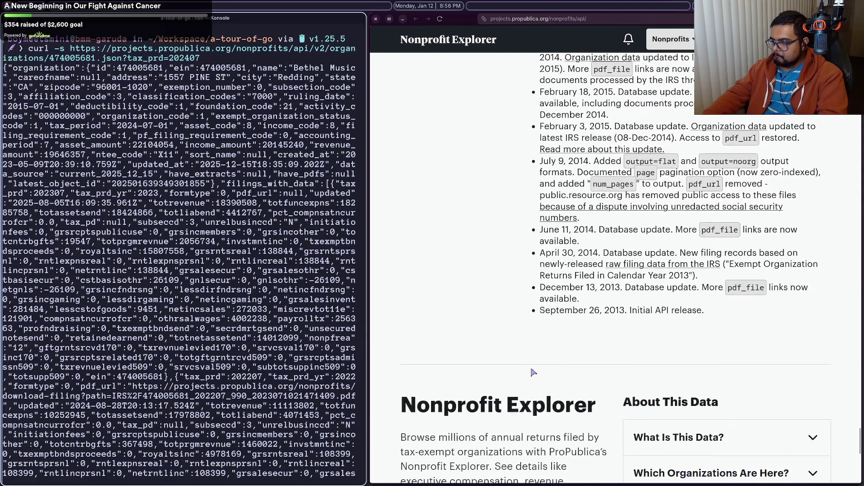
scroll(532, 369, down, 4)
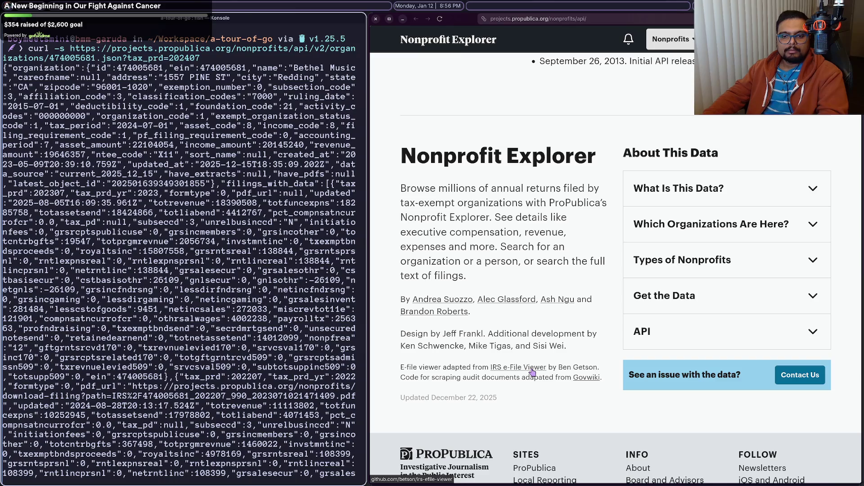
scroll(532, 372, up, 15)
scroll(532, 369, up, 15)
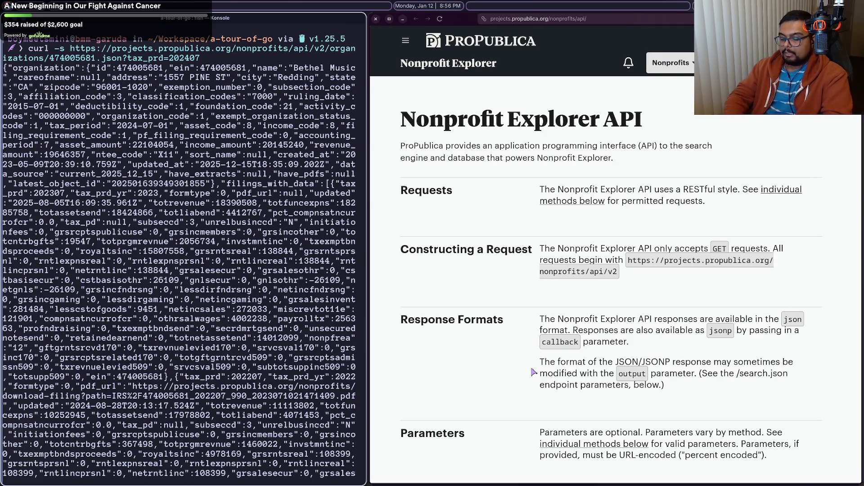
Step: Search the web for 'bethel church twitter' and open the x.com/bethelchurch profile
key(ctrl+l)
text(bethel church twitter)
key(Return)
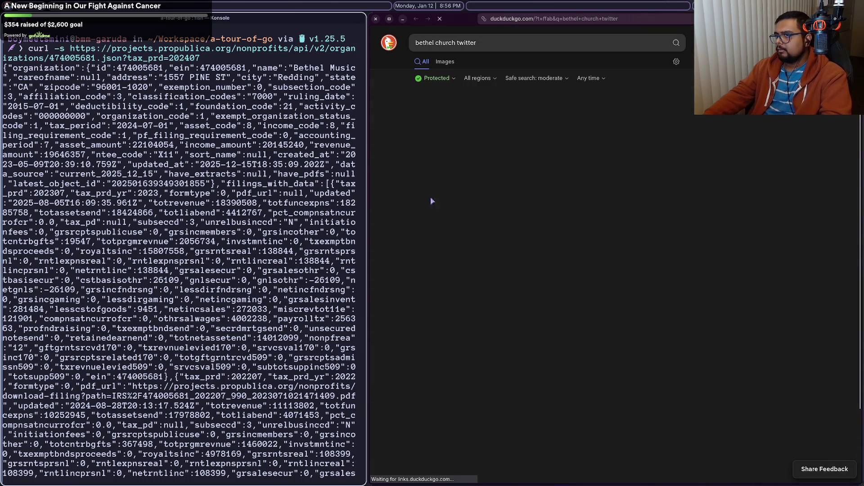
click(446, 113)
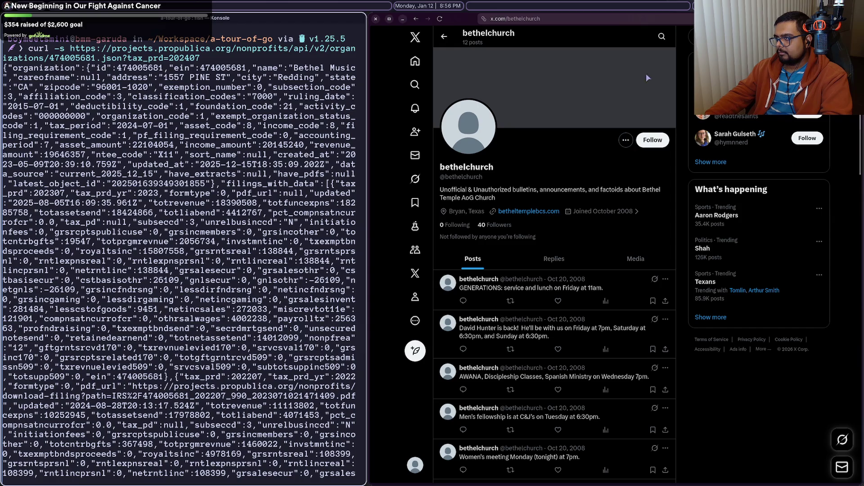
Step: Search X for 'bethel ministries redding' and filter the results to People
click(738, 36)
key(Escape)
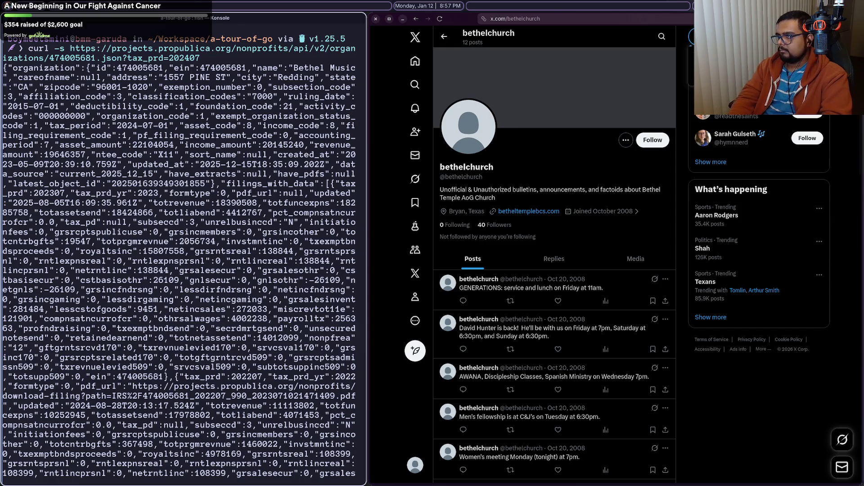
text(bethel)
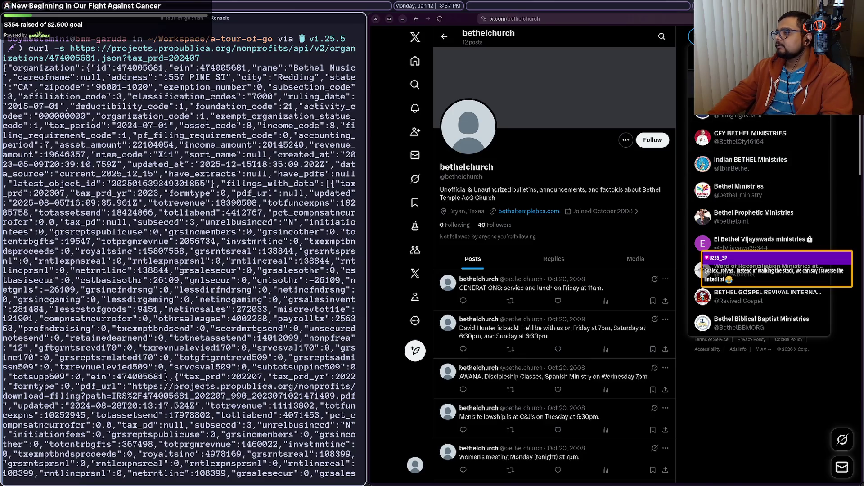
key(Return)
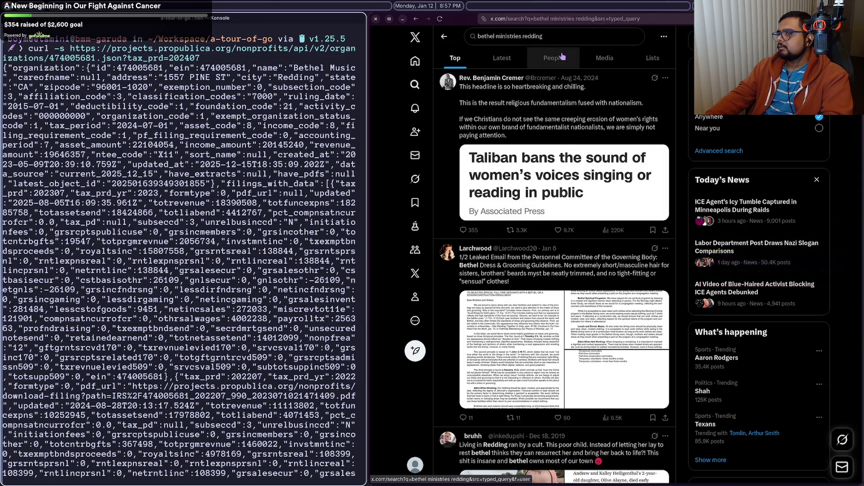
click(562, 57)
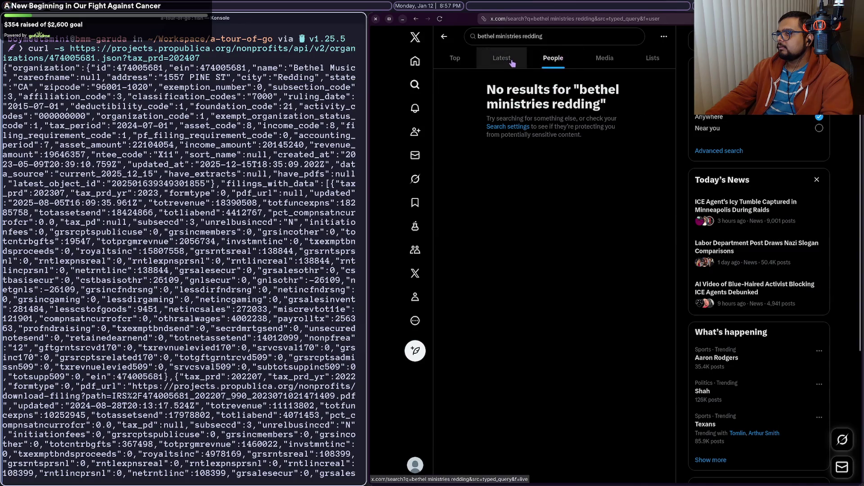
Step: Change the search to 'bethel church redding' and view the first two people's profiles
double_click(507, 36)
text(church)
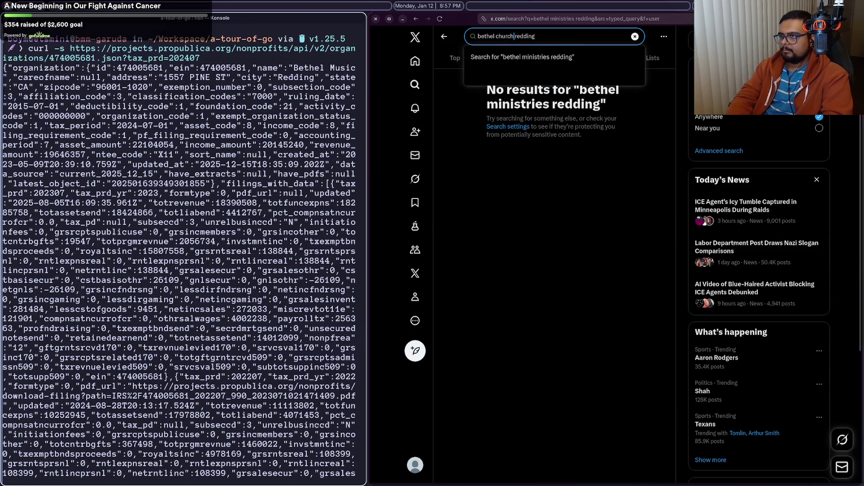
key(Return)
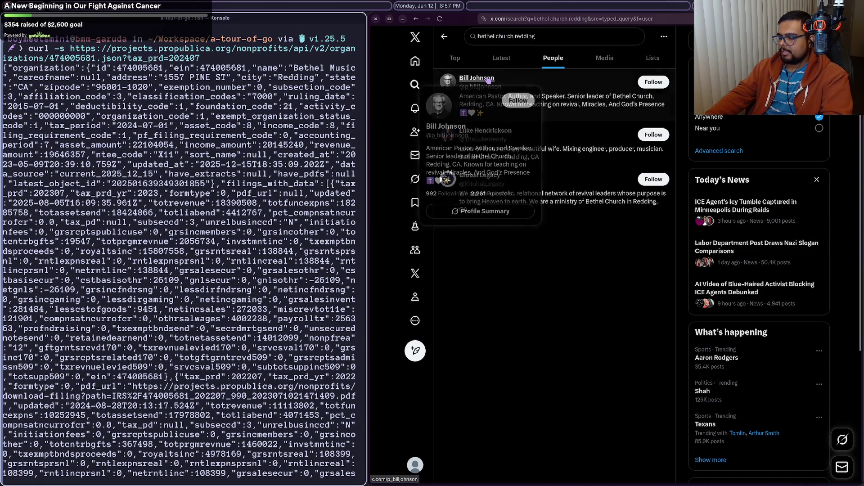
click(489, 79)
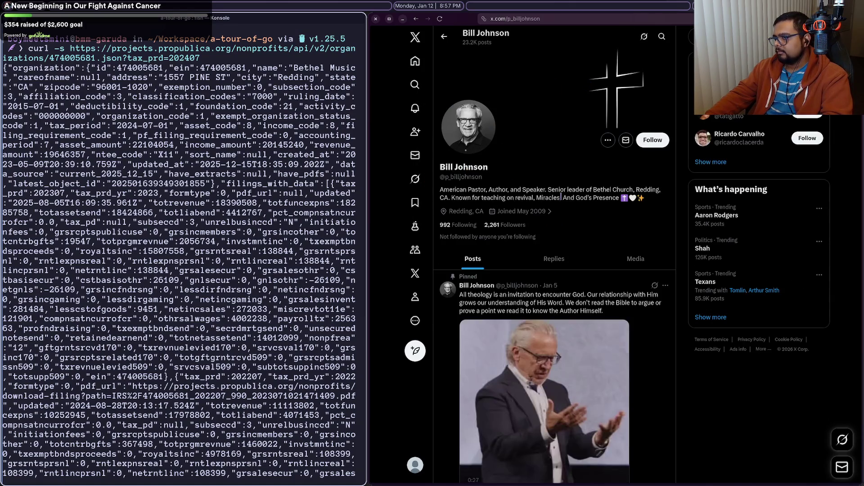
key(alt+Left)
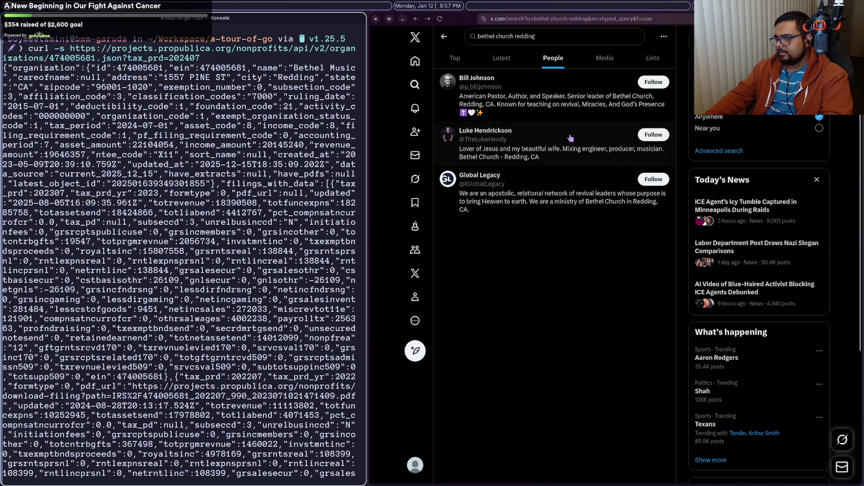
click(514, 131)
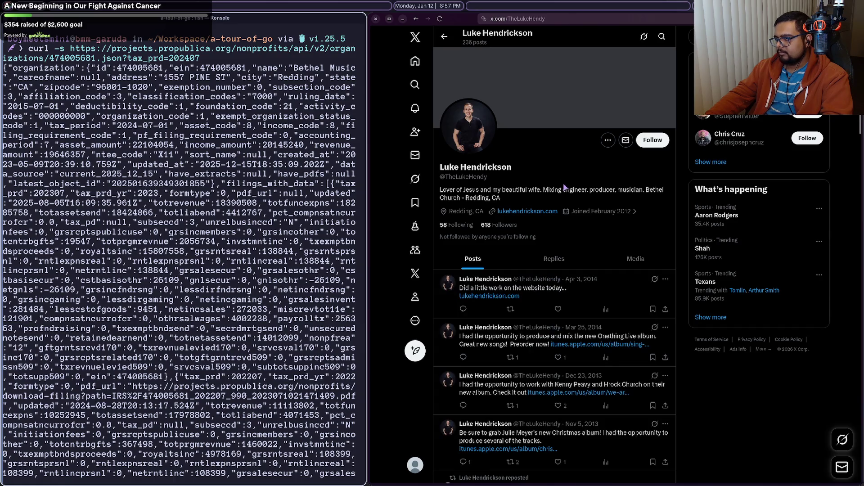
key(alt+Left)
Step: Back out of X and switch to the Bethel Music Form 990 page
right_click(481, 109)
key(Escape)
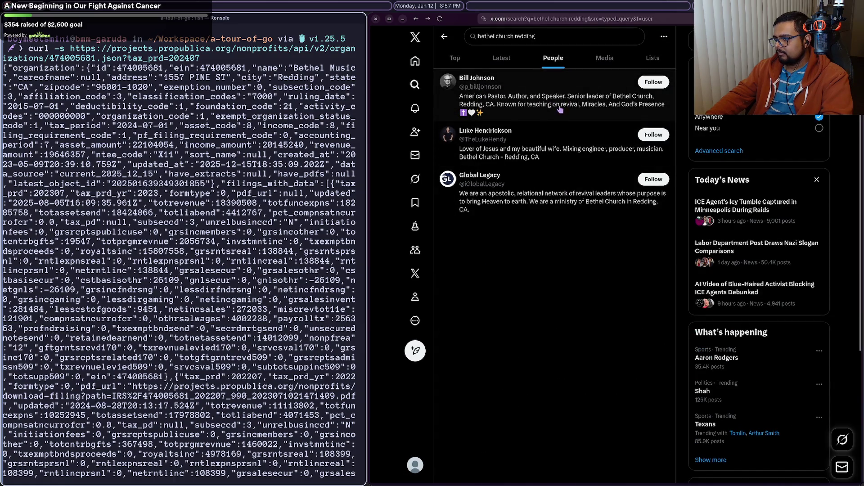
key(alt+Left)
key(alt+Left)
key(alt+Left)
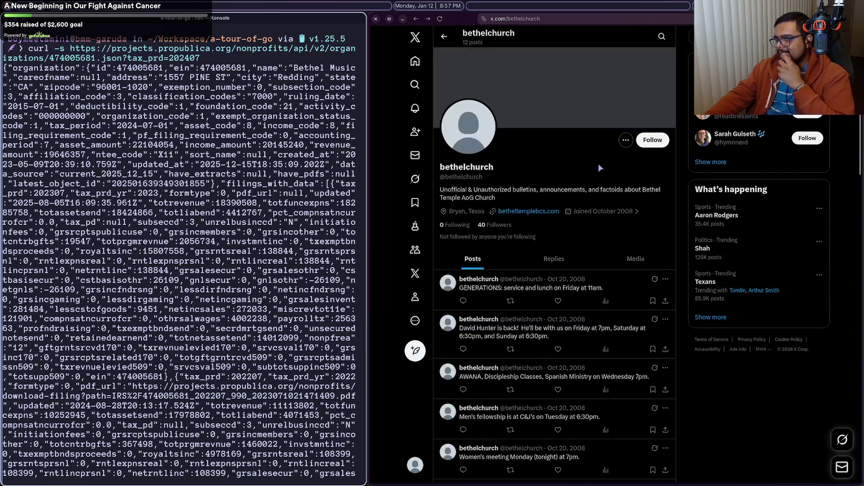
mouse_move(773, 180)
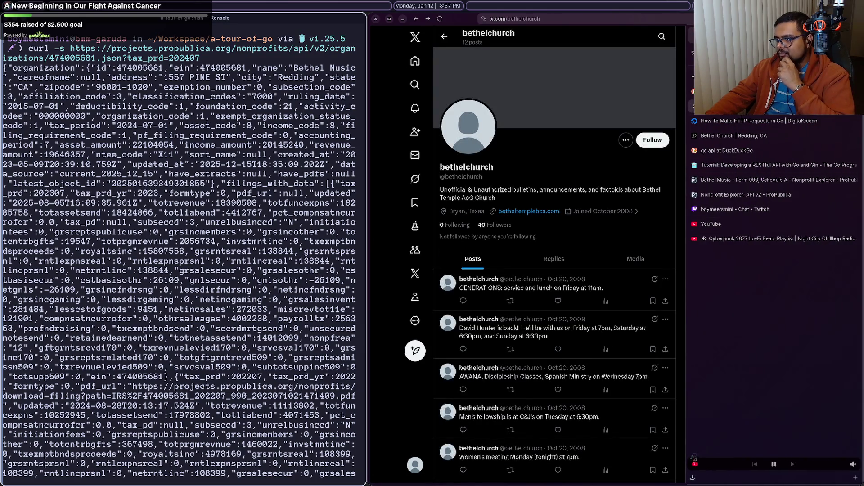
key(alt+Left)
key(alt+Left)
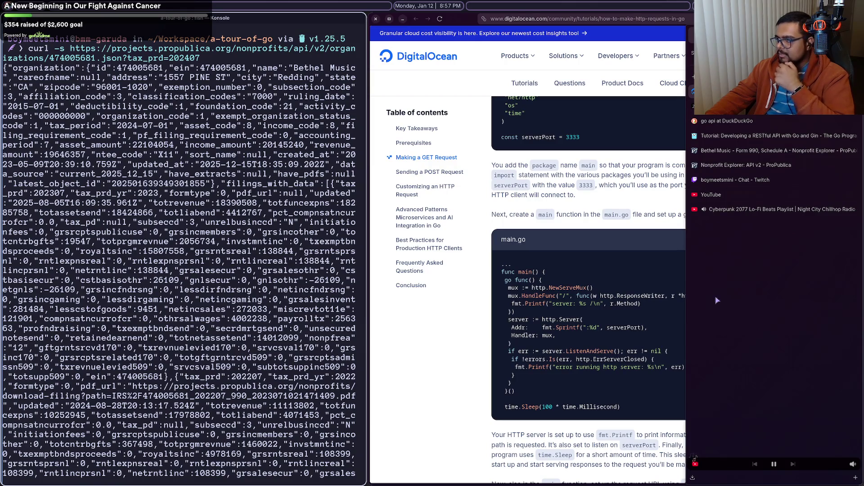
click(765, 151)
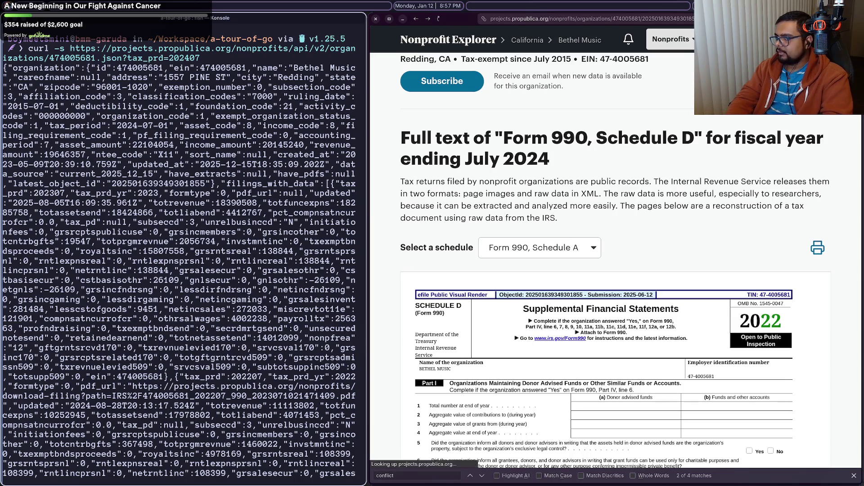
Step: Open Capitol Ministries' Nonprofit Explorer page and scroll through its filings and compensation
key(ctrl+Tab)
click(479, 270)
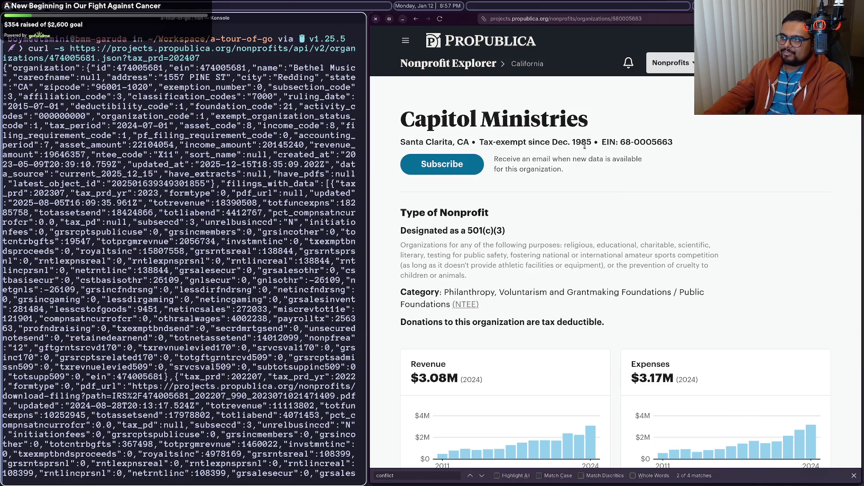
scroll(660, 265, down, 5)
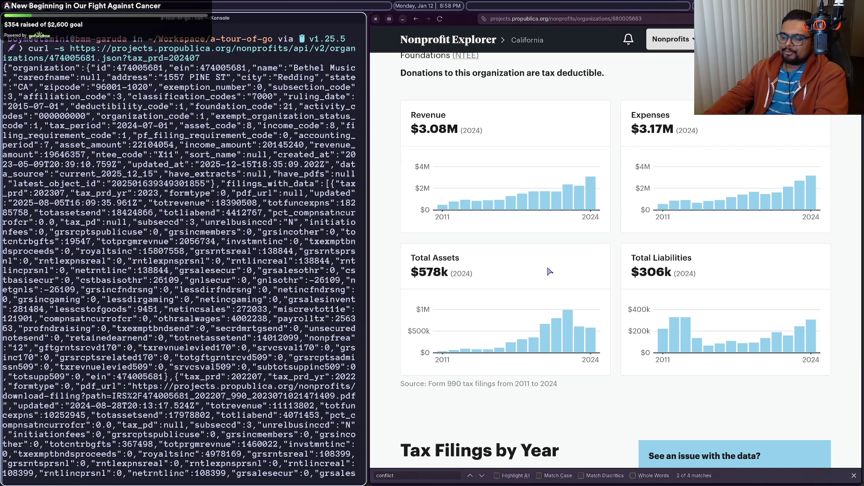
scroll(549, 272, down, 7)
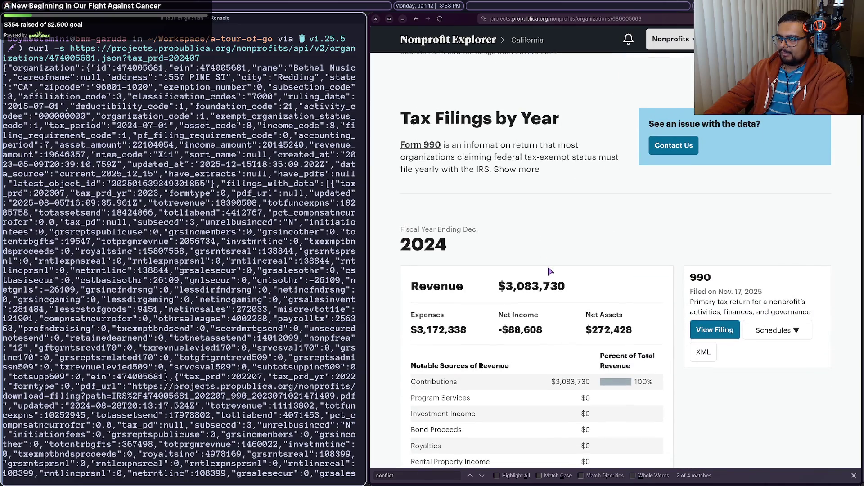
scroll(550, 271, down, 12)
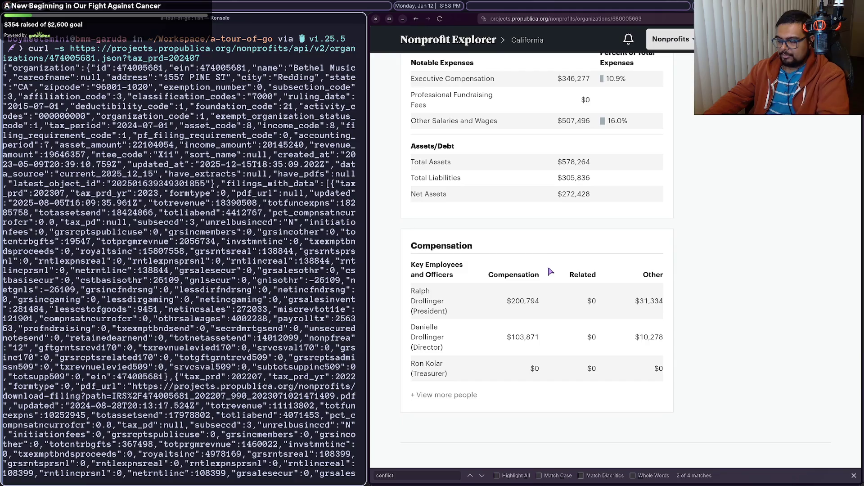
Step: Run a web search for 'capitol ministries'
key(ctrl+l)
text(ca)
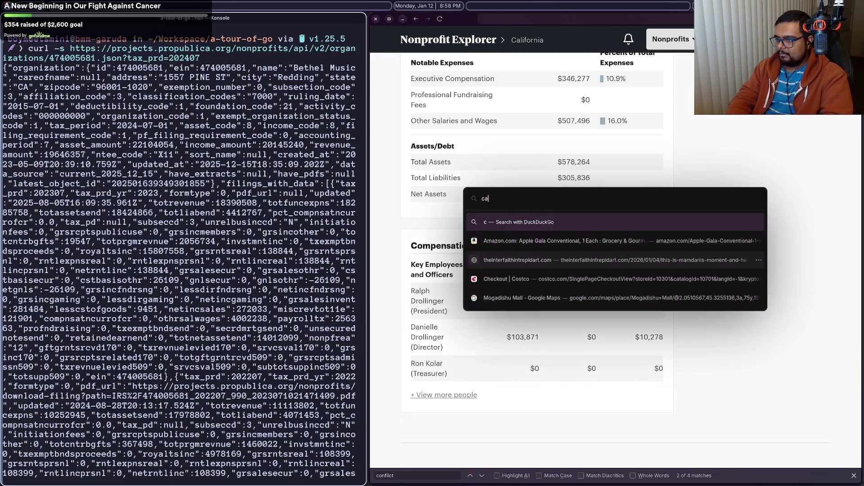
text(pitol ministrie)
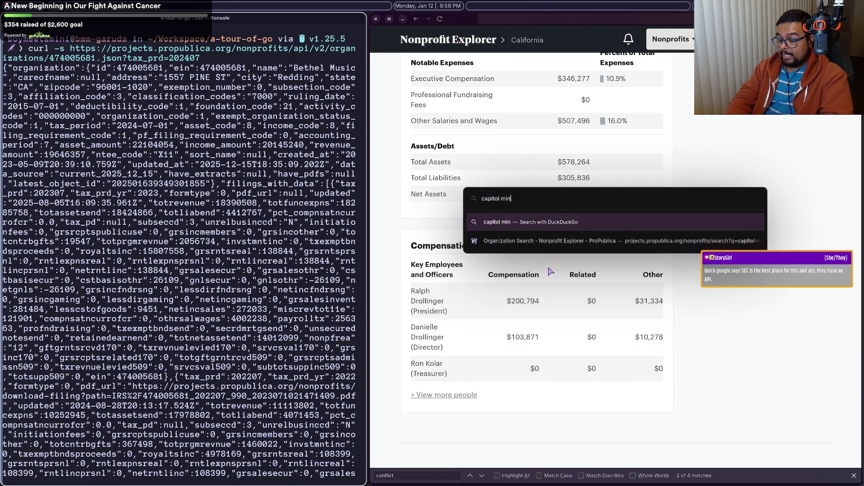
text(s)
key(Return)
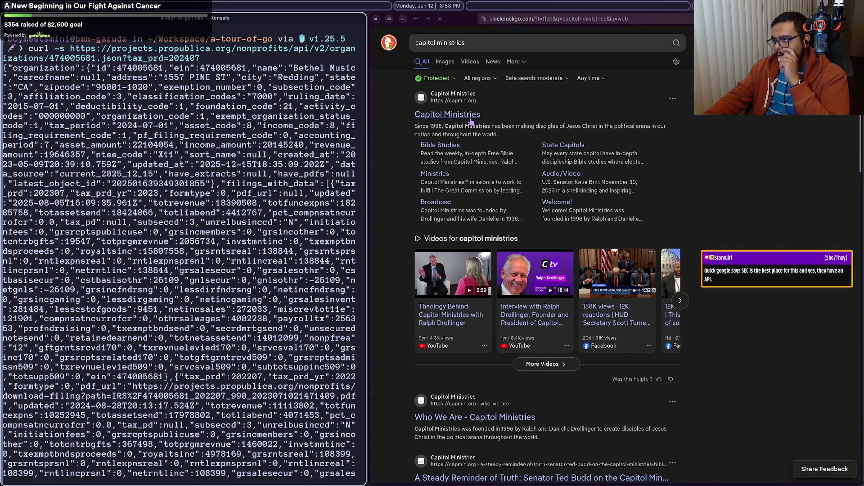
Step: Open the capmin.org official website and scroll down through it
click(470, 117)
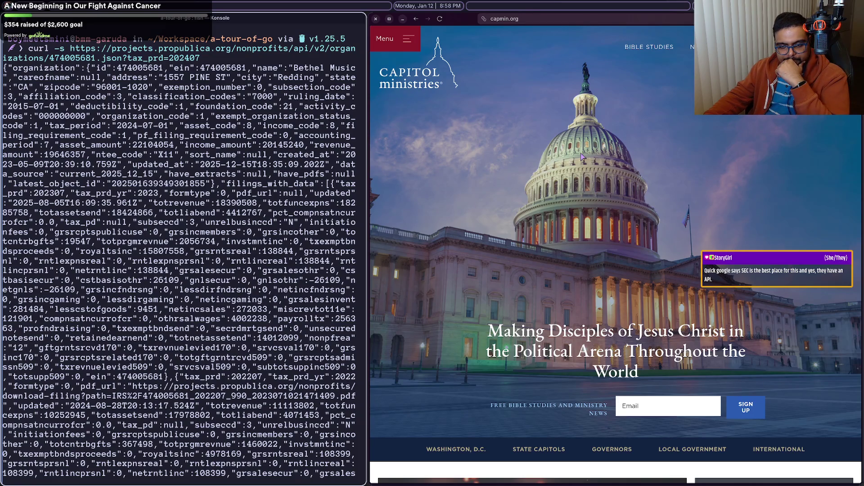
scroll(583, 156, down, 10)
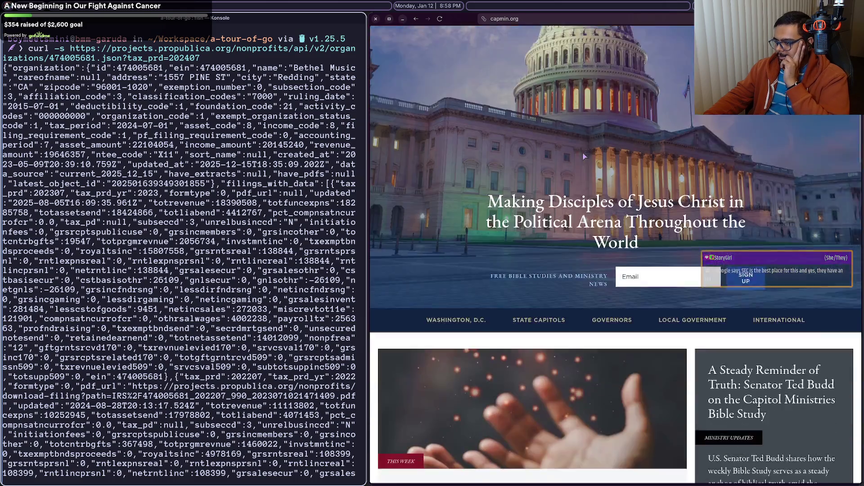
scroll(584, 156, up, 3)
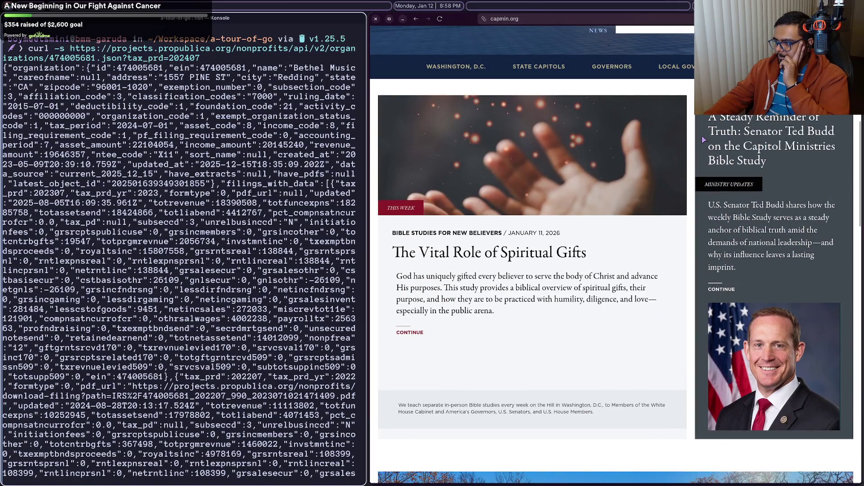
scroll(569, 415, down, 5)
scroll(571, 408, down, 1)
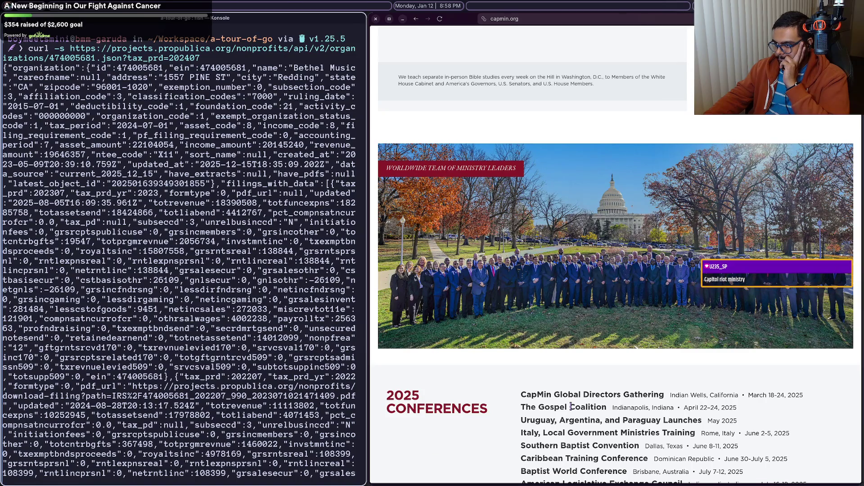
scroll(571, 406, down, 1)
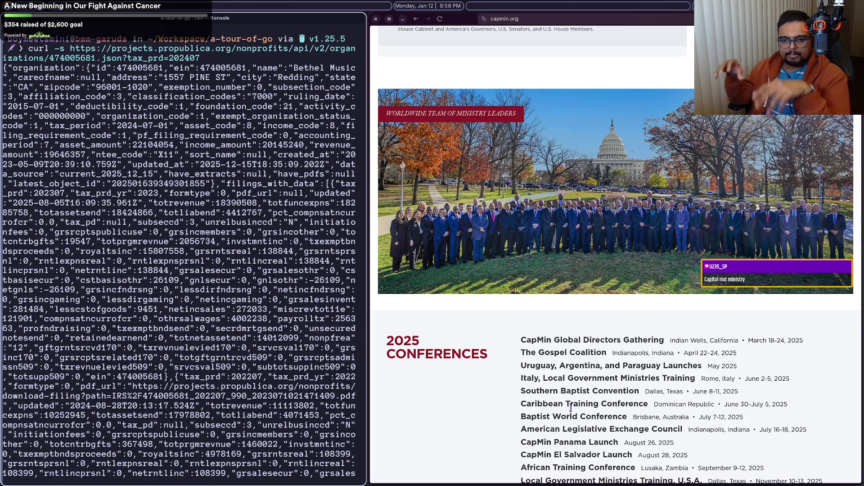
scroll(610, 315, down, 5)
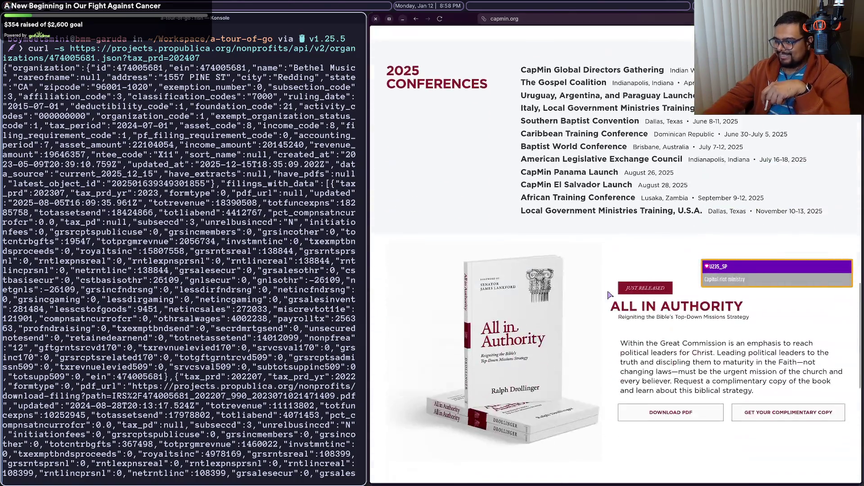
scroll(610, 295, up, 2)
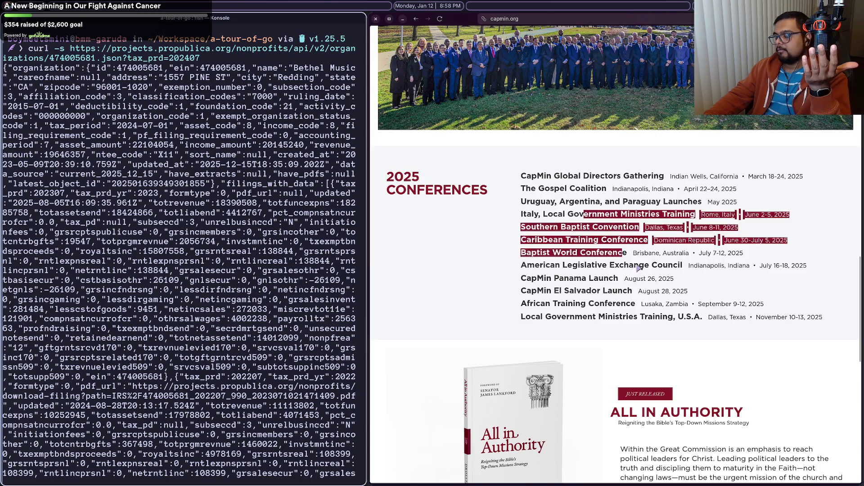
Step: Scroll back up capmin.org, then switch to the DigitalOcean Go HTTP requests tutorial
scroll(654, 306, up, 5)
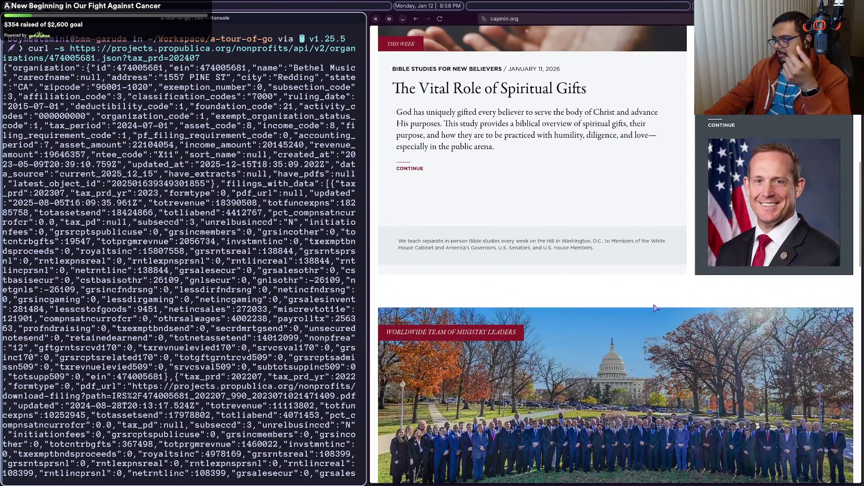
scroll(655, 307, up, 2)
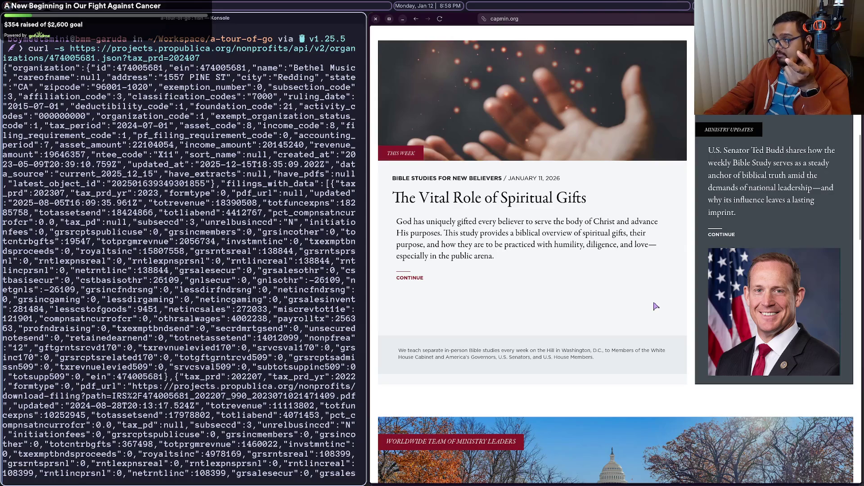
scroll(655, 306, up, 8)
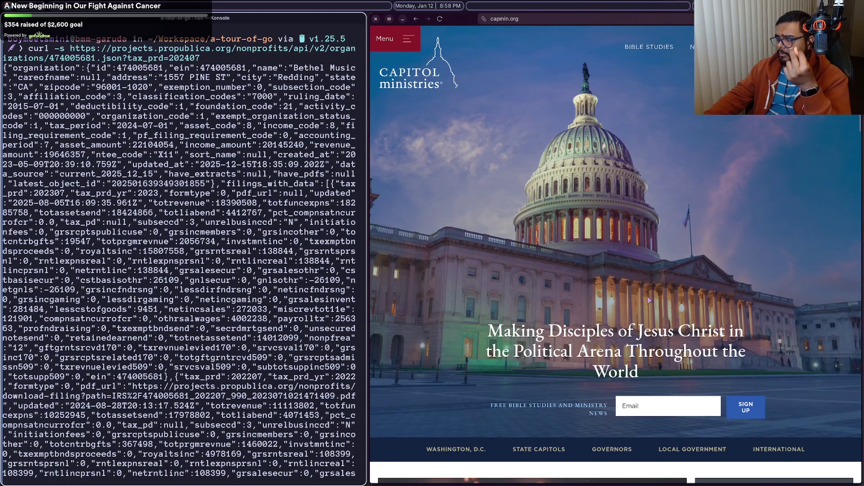
scroll(683, 117, down, 10)
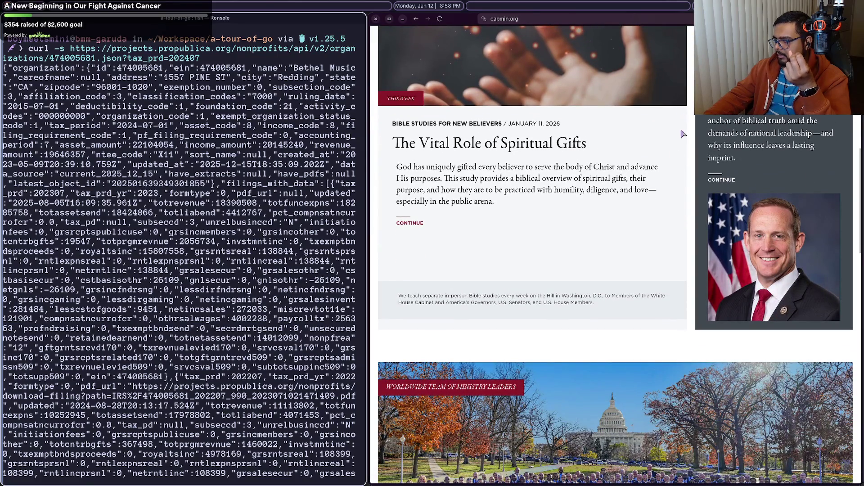
scroll(694, 198, up, 1)
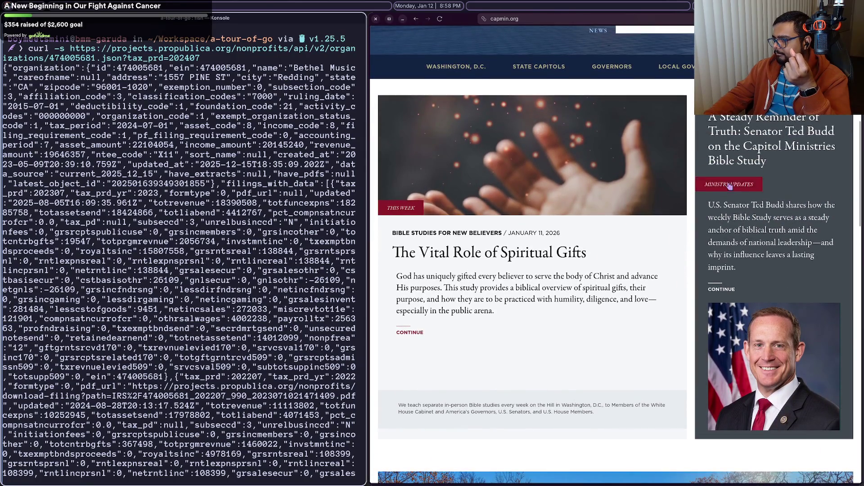
scroll(729, 185, up, 9)
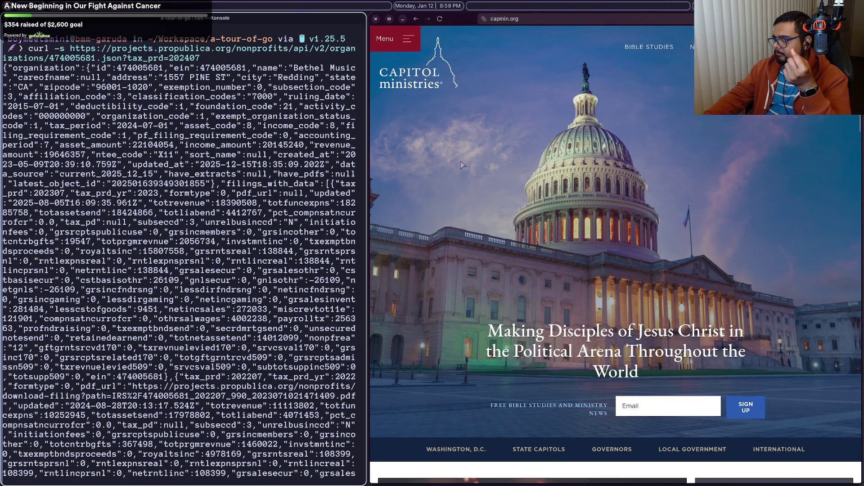
mouse_move(862, 185)
key(ctrl+Tab)
key(ctrl+Tab)
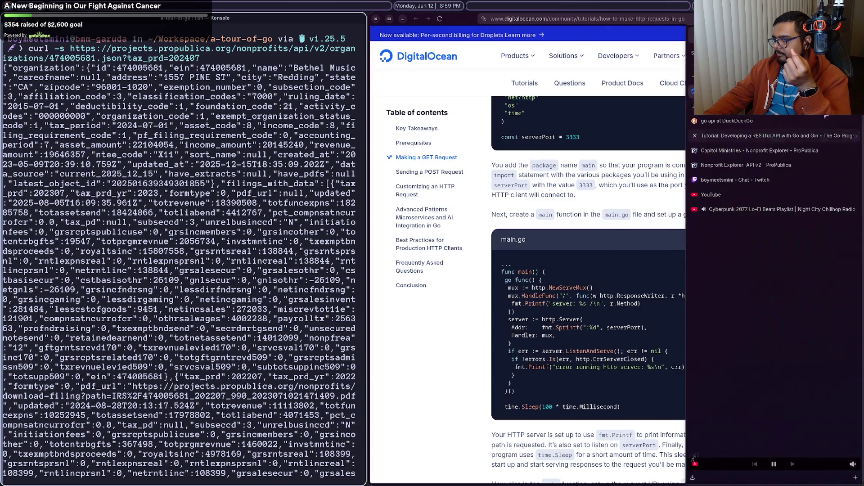
Step: Cycle past the Bethel and search pages to the Nonprofit Explorer API documentation
key(ctrl+Tab)
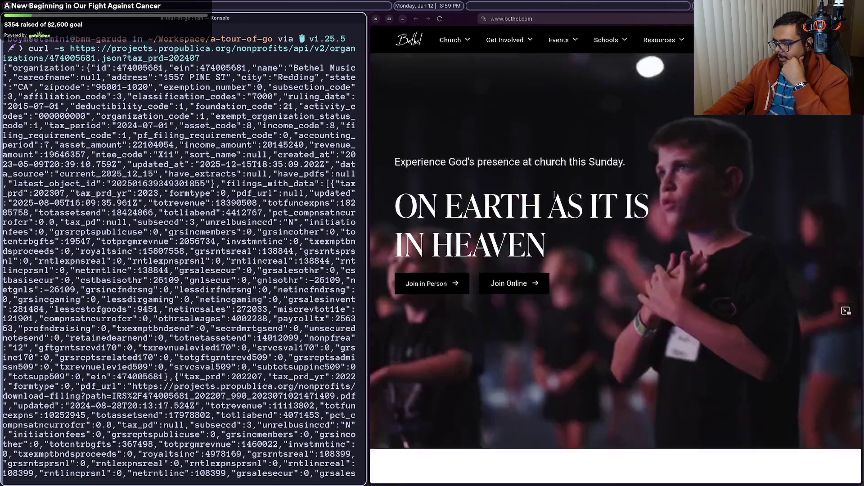
key(ctrl+Tab)
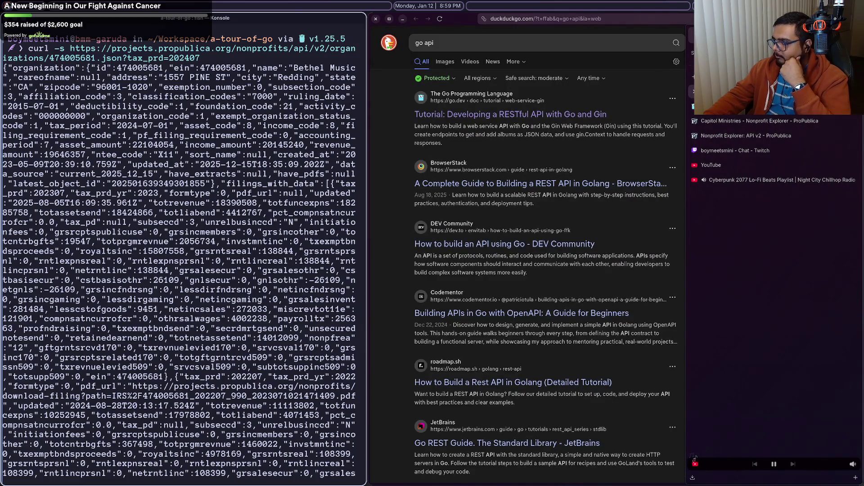
key(ctrl+Tab)
click(804, 118)
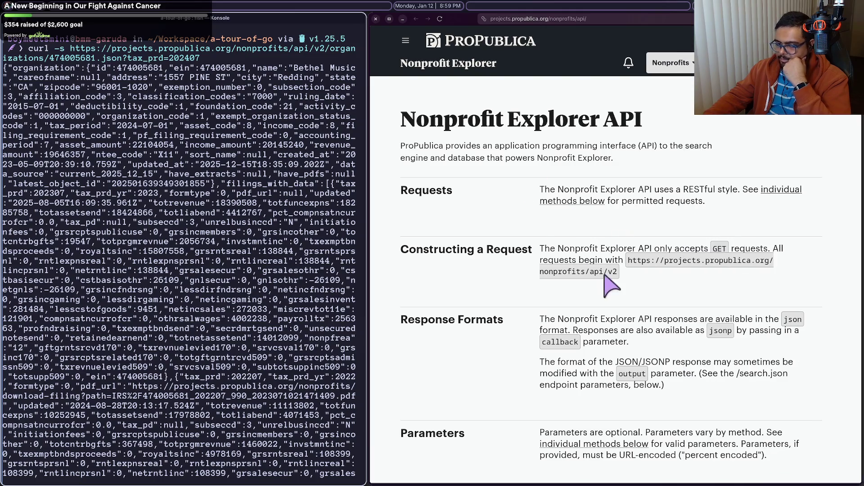
Step: Bring up the go.dev 'Developing a RESTful API with Go and Gin' tutorial
mouse_move(784, 458)
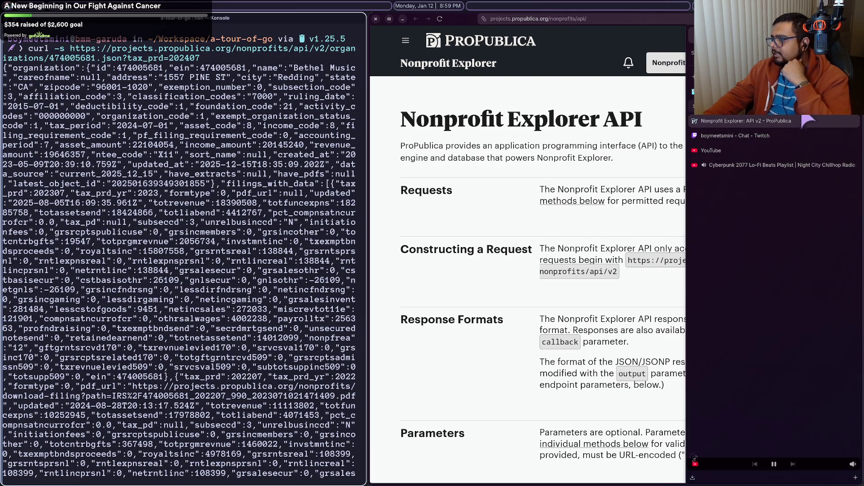
click(811, 121)
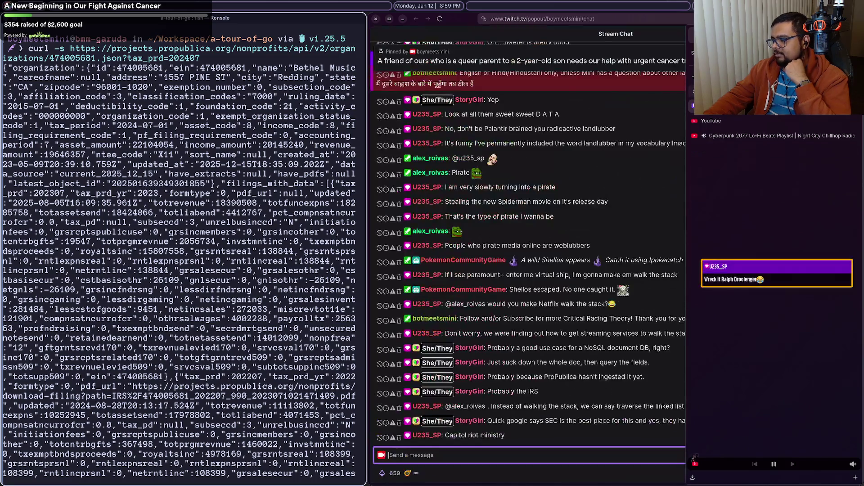
click(787, 107)
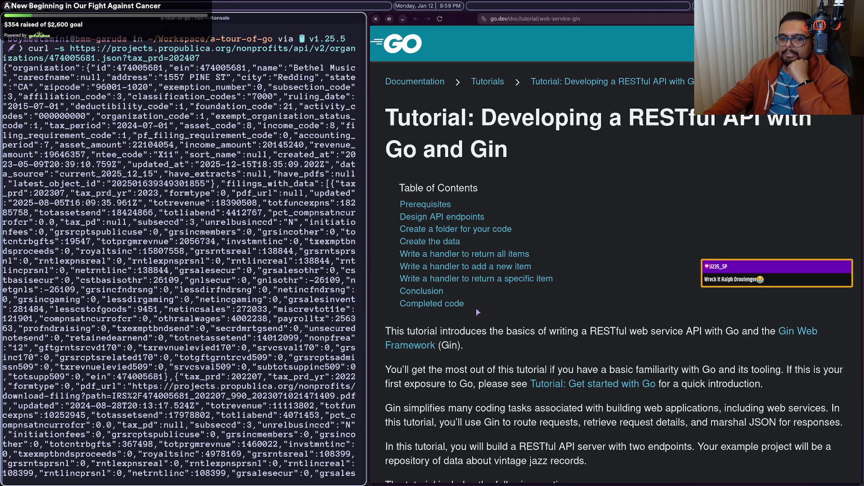
click(187, 297)
scroll(187, 298, down, 20)
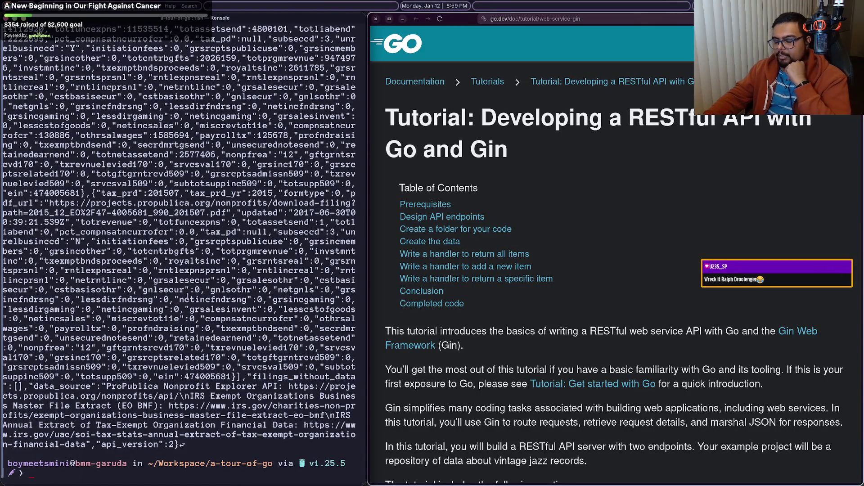
key(alt+Tab)
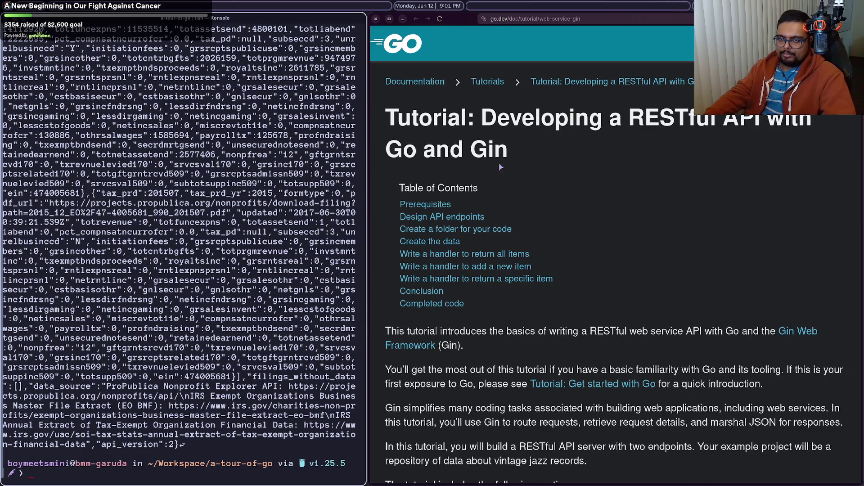
text(curl -s https://projects.propublica.org/nonprofits/api/v2/organizations/474005681.json?tax_prd=202407)
key(Return)
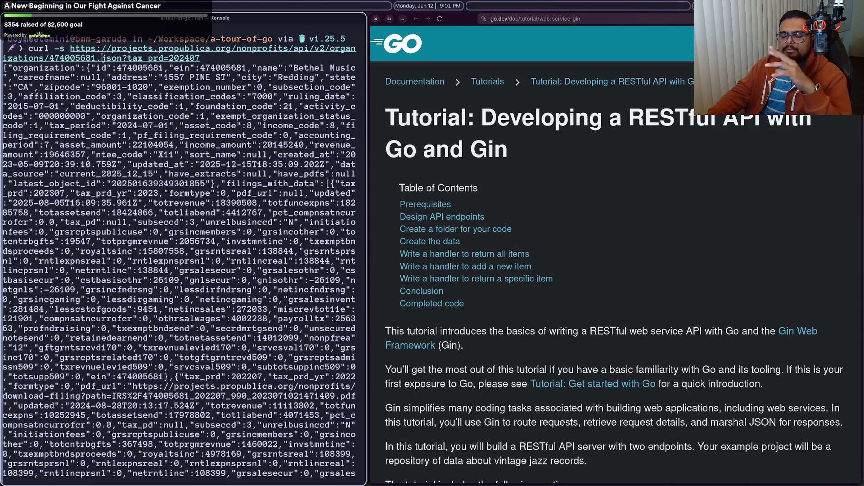
Step: Rerun the previous curl request to the ProPublica API with tax_prd=202407
scroll(144, 125, down, 20)
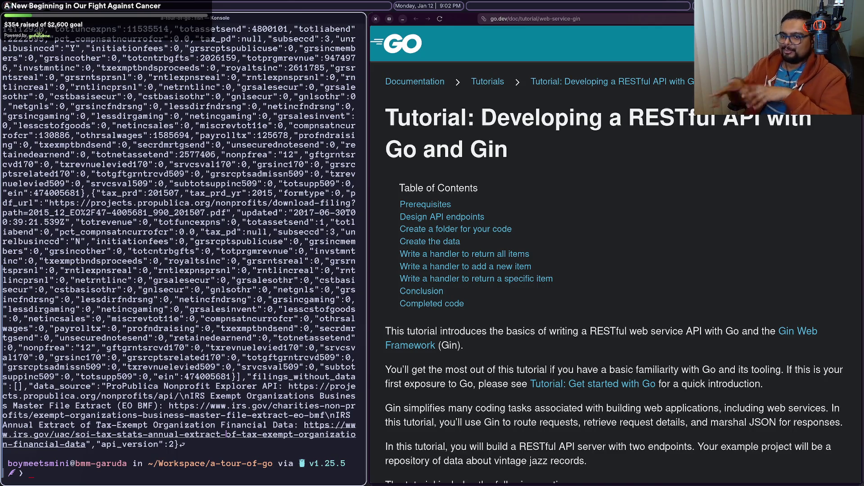
key(Up)
key(Return)
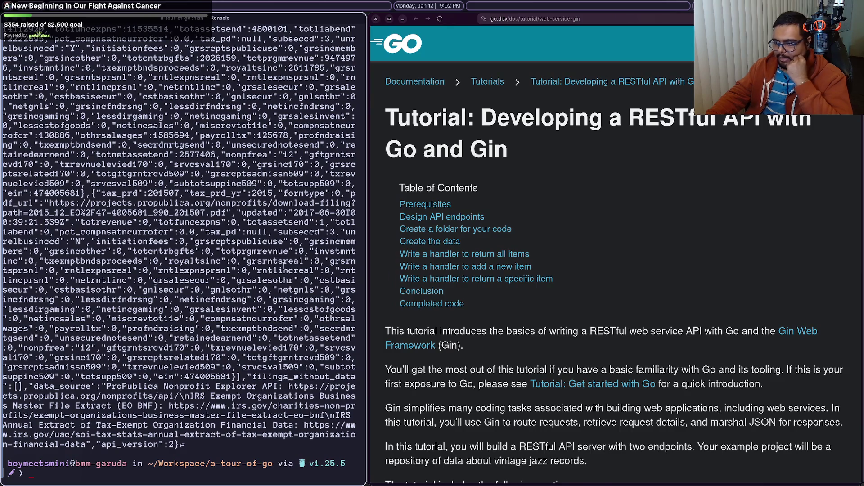
mouse_move(689, 470)
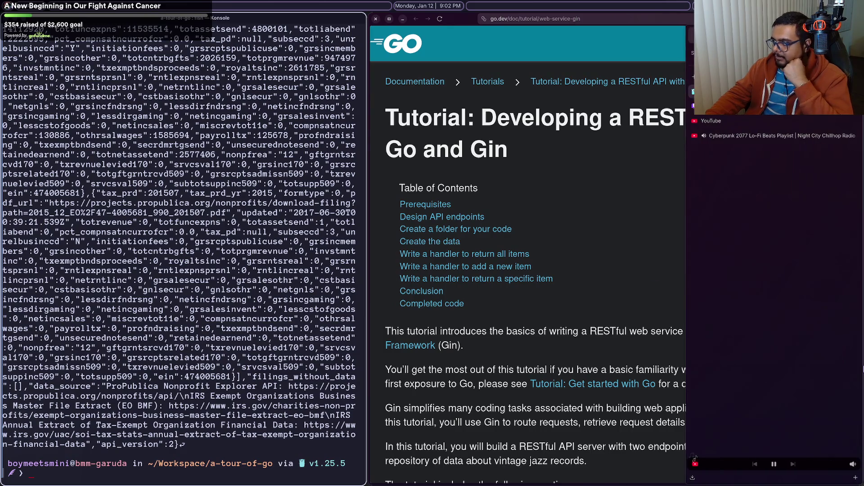
mouse_move(767, 270)
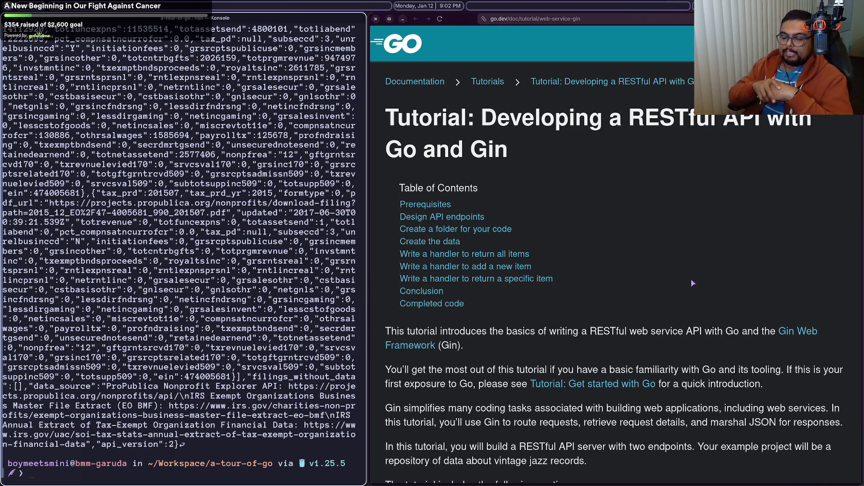
mouse_move(862, 279)
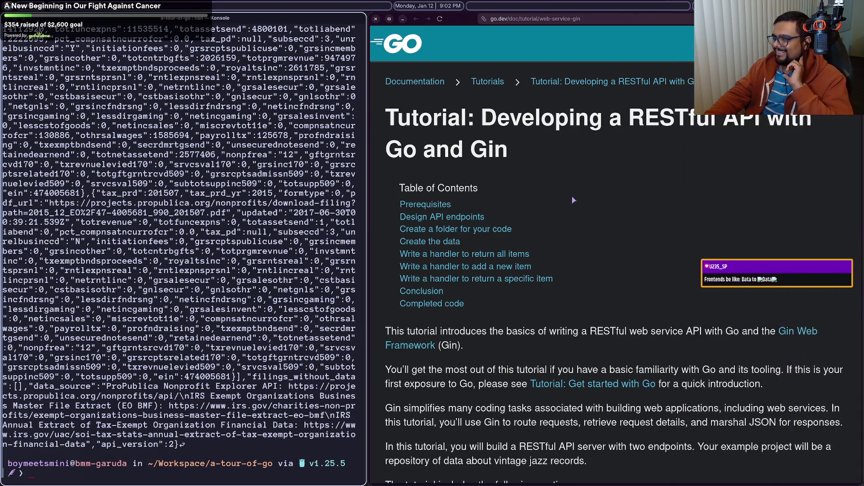
Step: Clear the terminal, exit the shell, and close the browser window
click(132, 169)
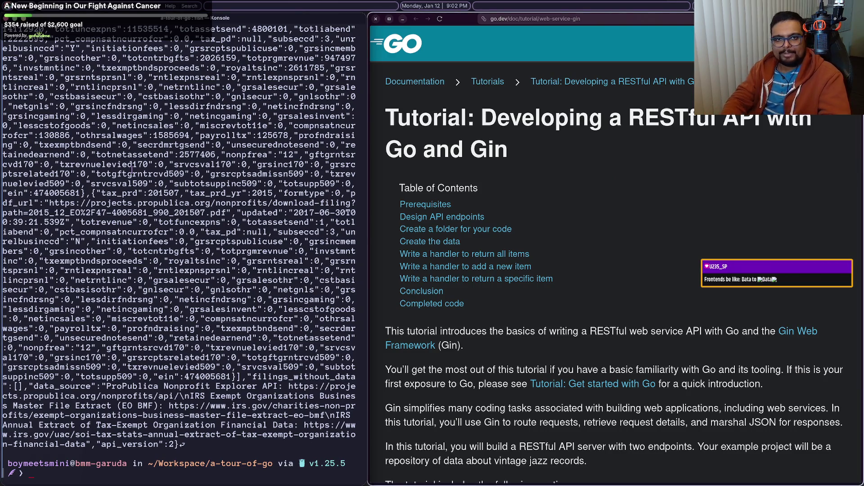
key(ctrl+l)
text(exit)
key(Return)
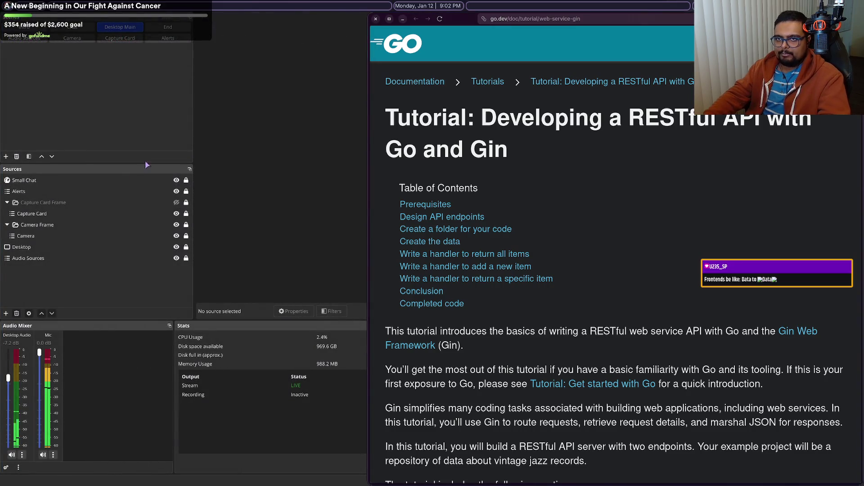
click(376, 19)
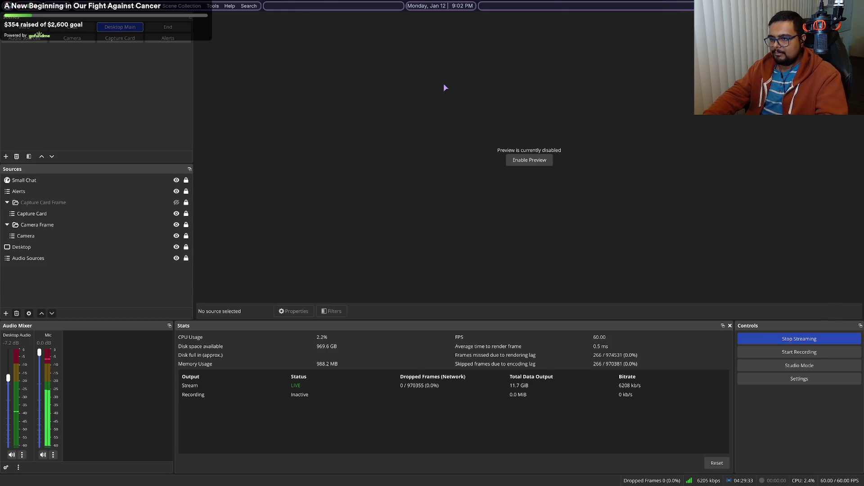
Step: Launch the Heroic Games Launcher from the dock
click(415, 471)
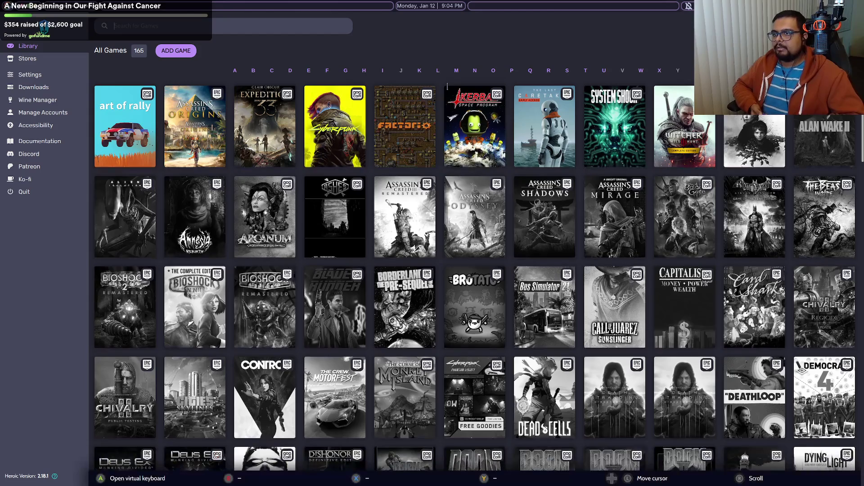
Step: Move to Cyberpunk 2077 in the Heroic library and open its details page
key(Down)
key(Right)
key(Right)
key(Return)
key(Return)
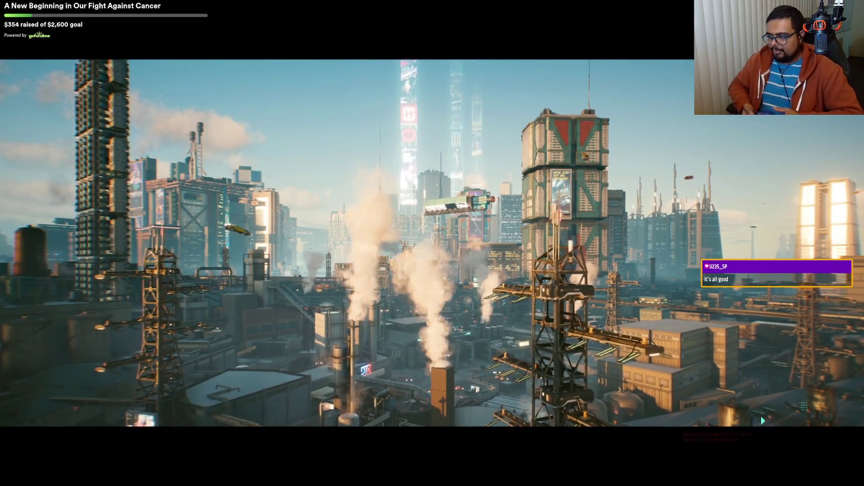
Step: Skip the intro cinematic and title screen, then look over the main menu options
key(space)
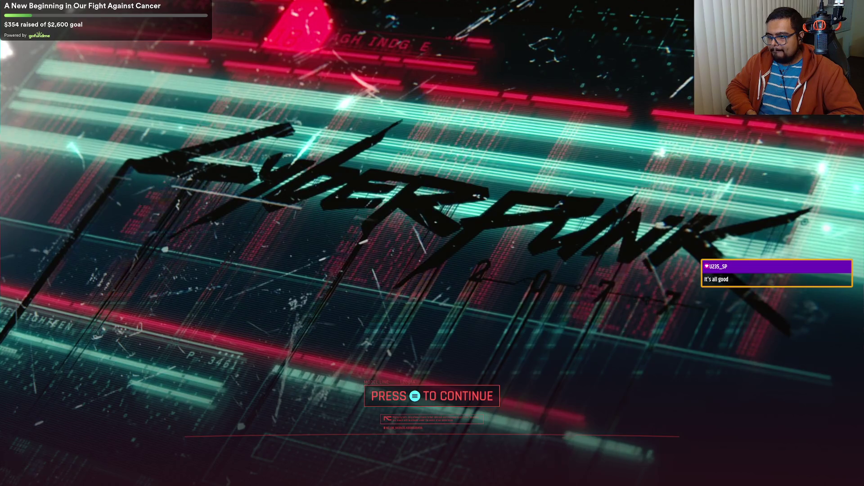
key(space)
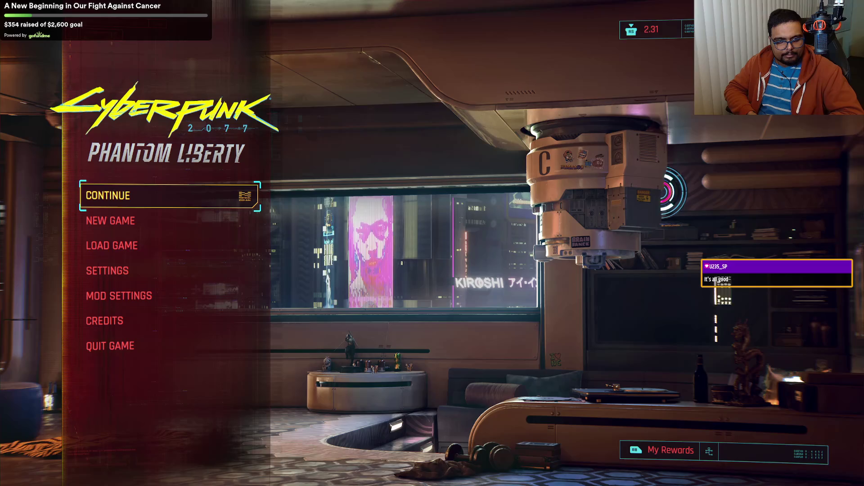
key(Down)
key(Up)
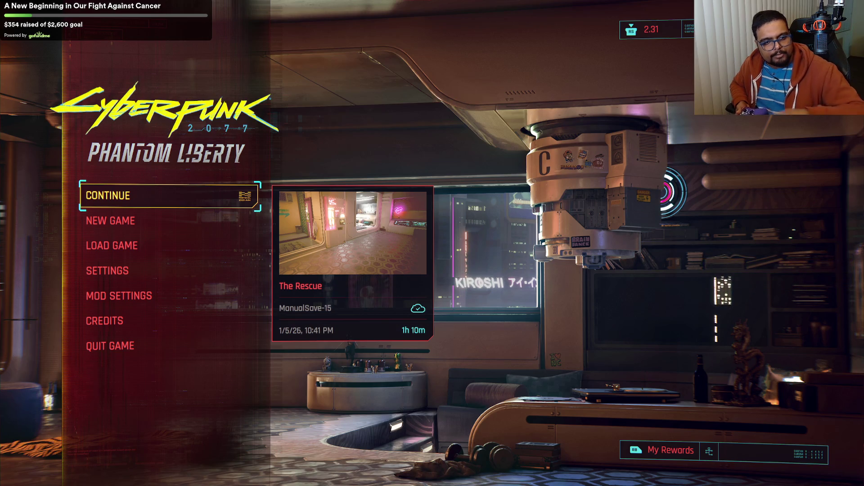
key(Down)
key(Down)
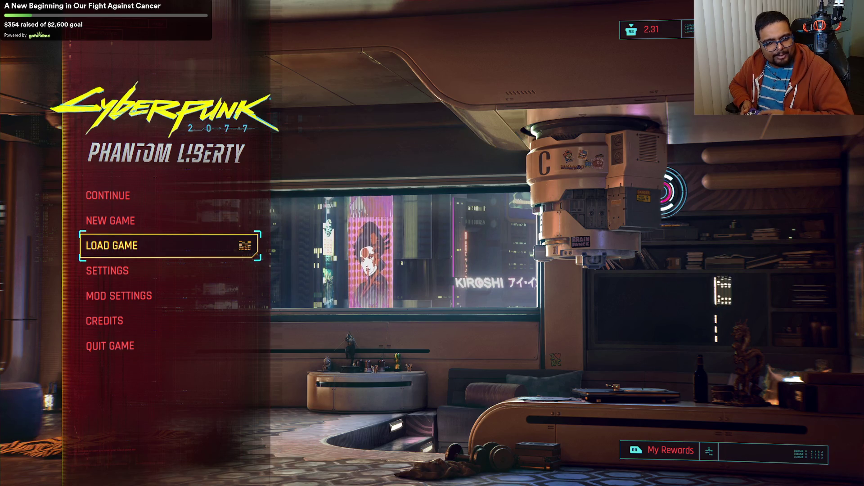
key(Up)
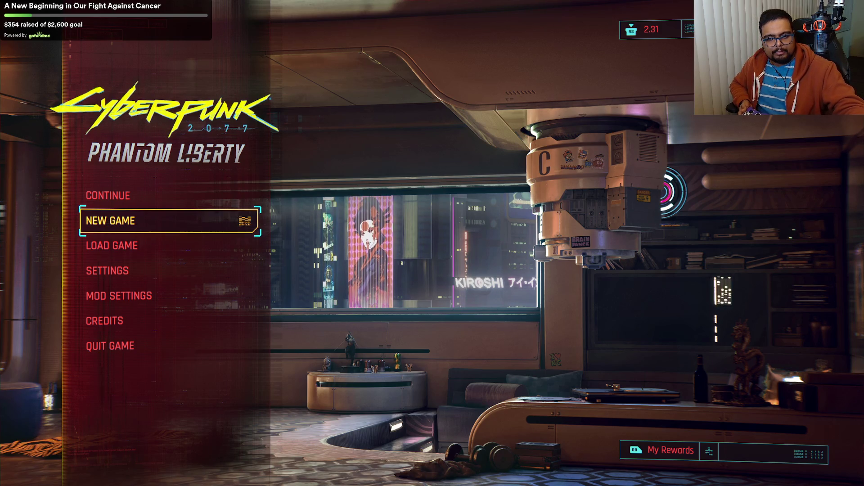
key(Up)
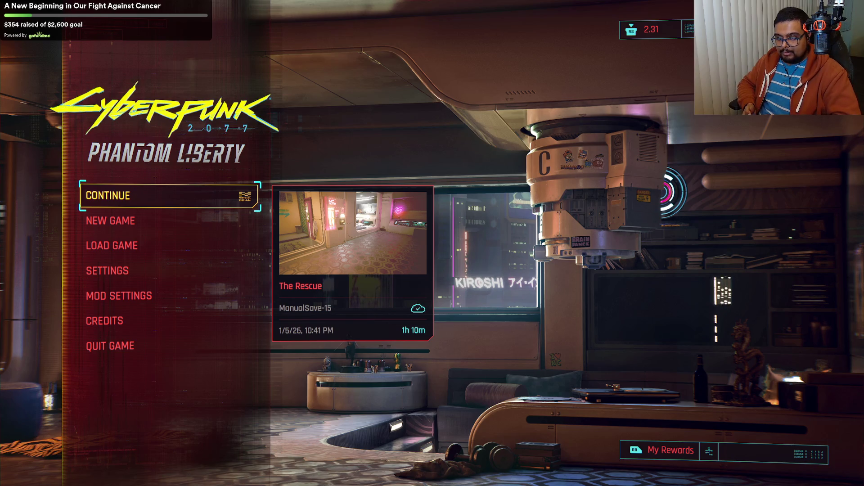
Step: Load The Heist save (ManualSave-13) from the saved games list
key(Down)
key(Down)
key(Return)
key(Down)
key(Down)
key(Down)
key(Down)
key(Down)
key(Down)
key(Down)
key(Down)
key(Down)
key(Up)
key(Return)
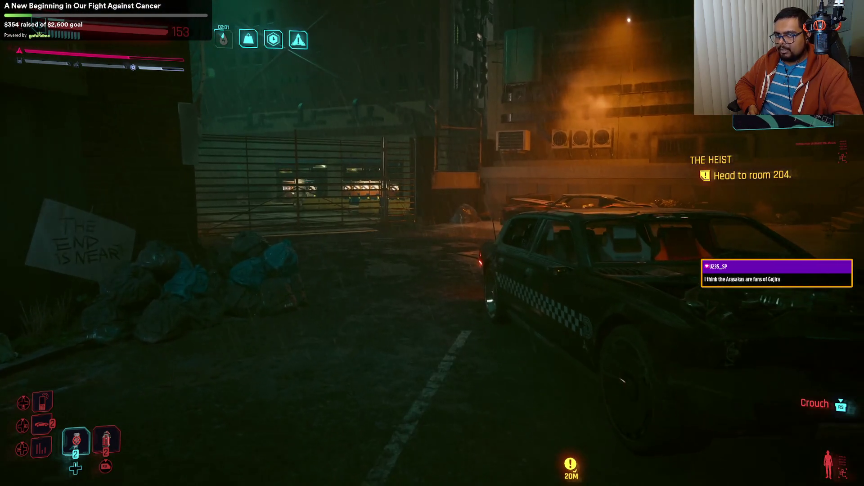
Step: Once V is in control in the parking lot, bring up the pause hub
key(Escape)
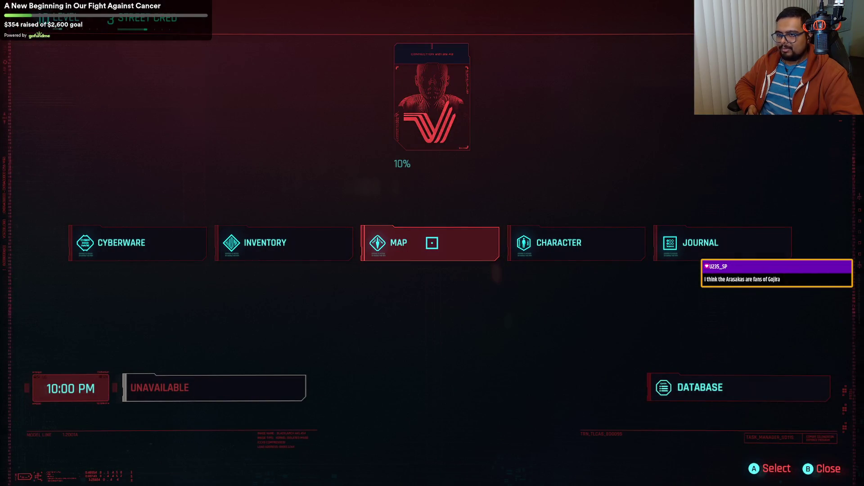
Step: Go to Inventory > Backpack and drink the Paul Night
click(284, 243)
click(285, 203)
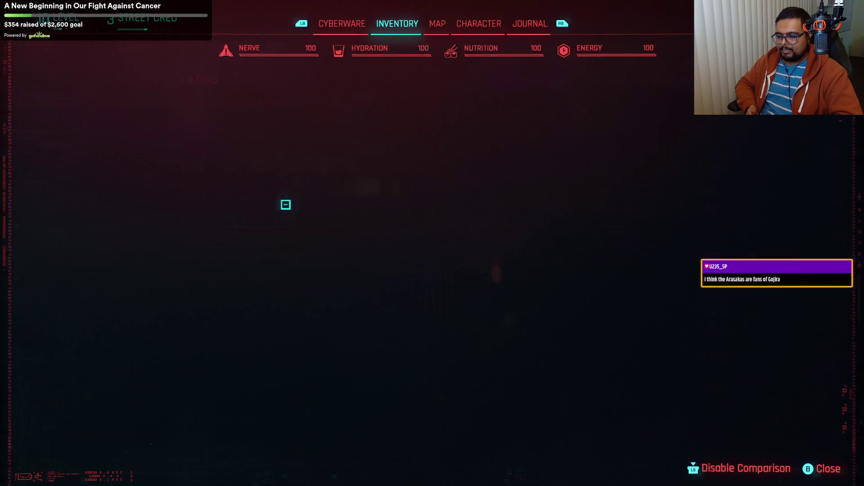
key(Right)
key(Right)
key(Down)
key(Right)
key(Left)
key(Right)
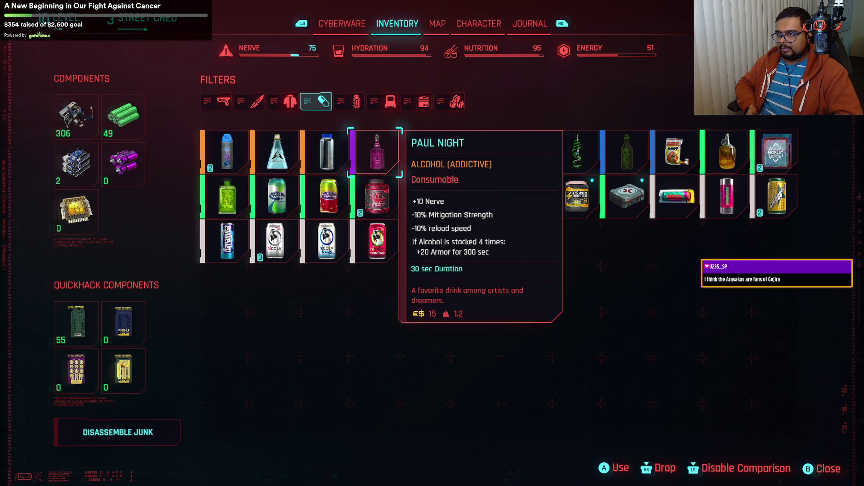
key(e)
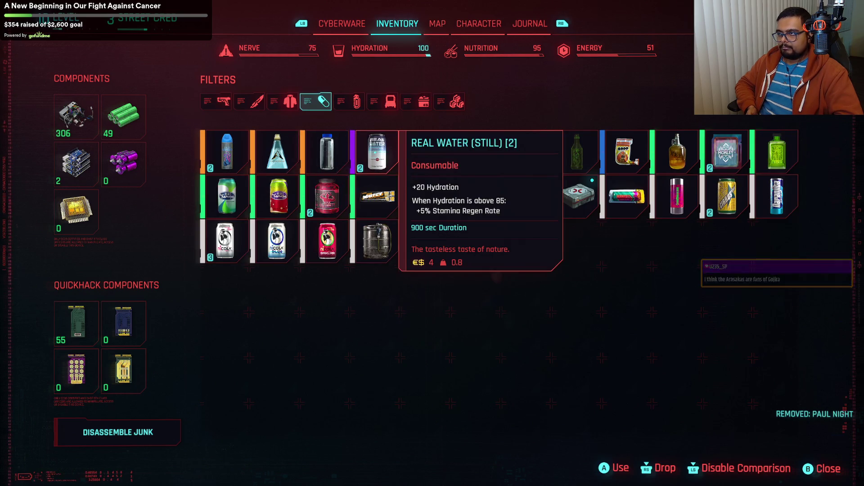
Step: Compare the SOOP, Mr. Whitey and RAM Jolt, then consume a Mr. Whitey for Nerve and Energy
key(Right)
key(Right)
key(Right)
key(Right)
key(Right)
key(Down)
key(Up)
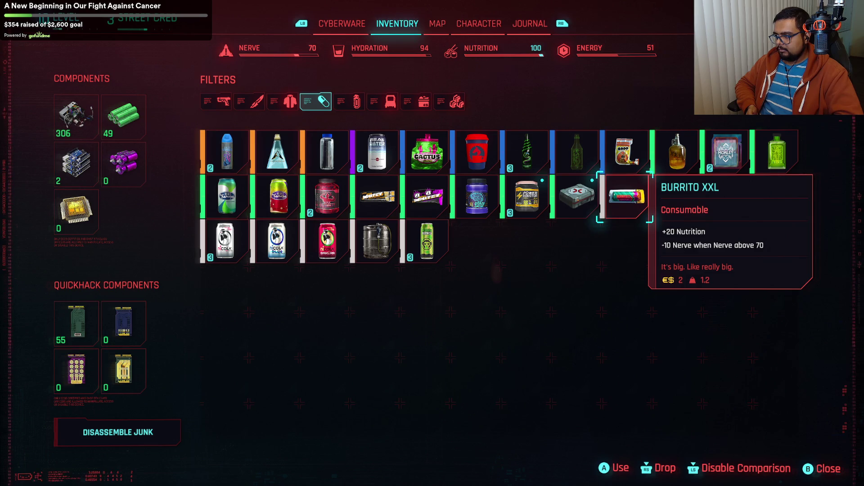
key(Left)
key(Left)
key(Left)
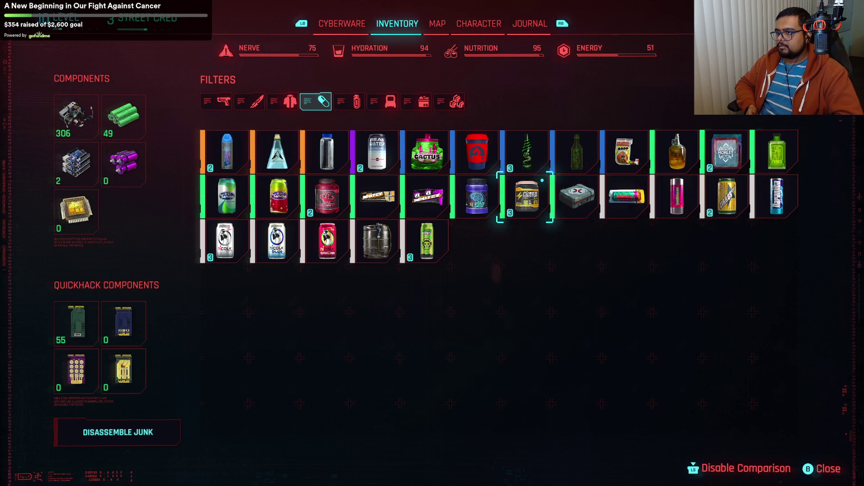
key(Left)
key(Right)
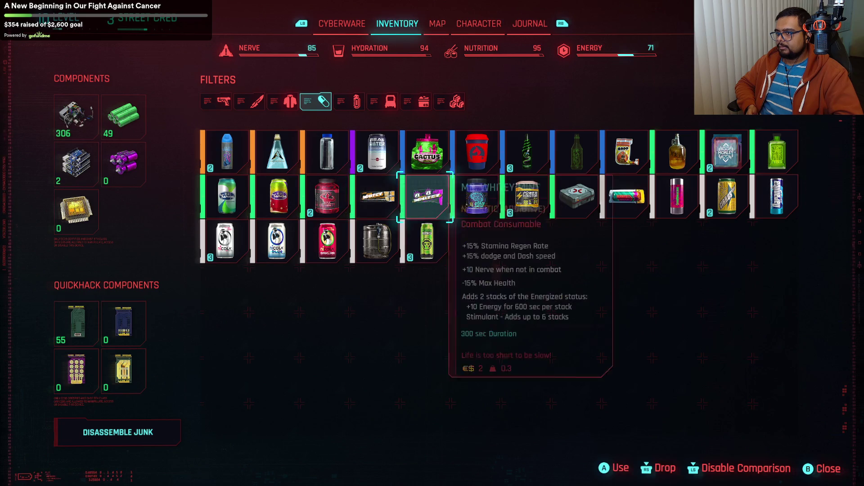
key(Down)
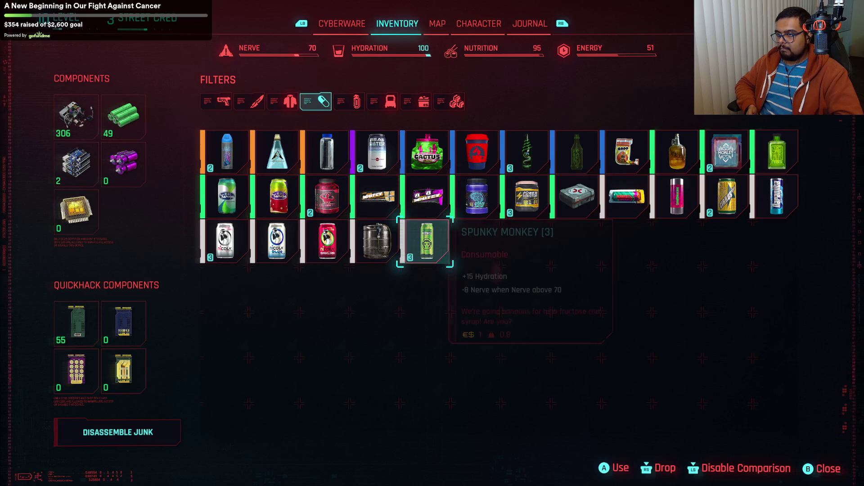
key(Left)
key(Left)
key(Left)
key(Up)
key(Right)
key(Right)
key(Right)
key(Left)
key(f)
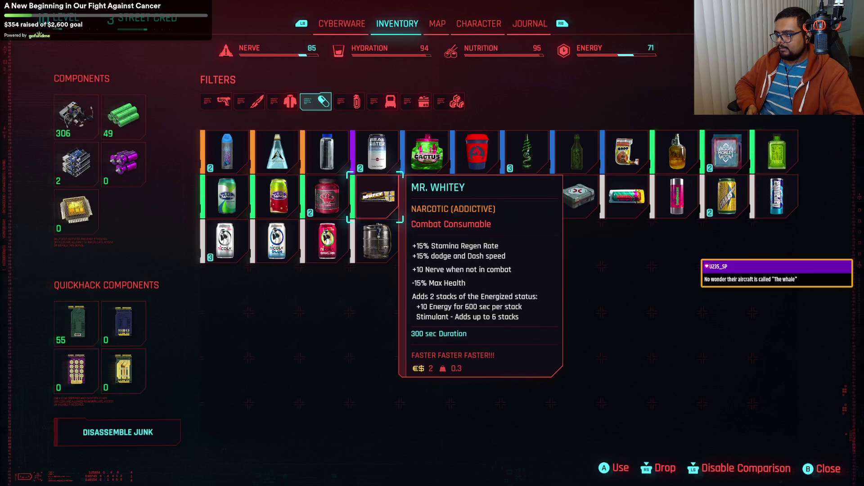
Step: Find the coffee among the consumables and drink it
key(Right)
key(Right)
key(Right)
key(Up)
key(Right)
key(Down)
key(Left)
key(Left)
key(Left)
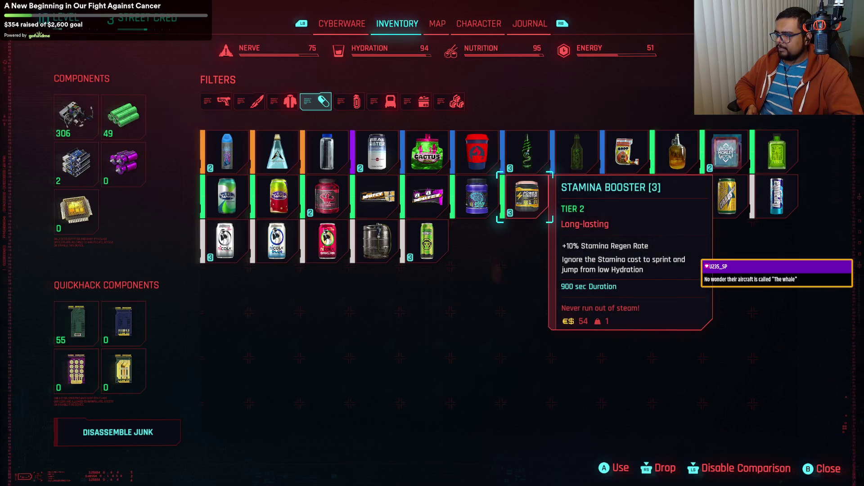
key(Up)
key(Left)
key(Return)
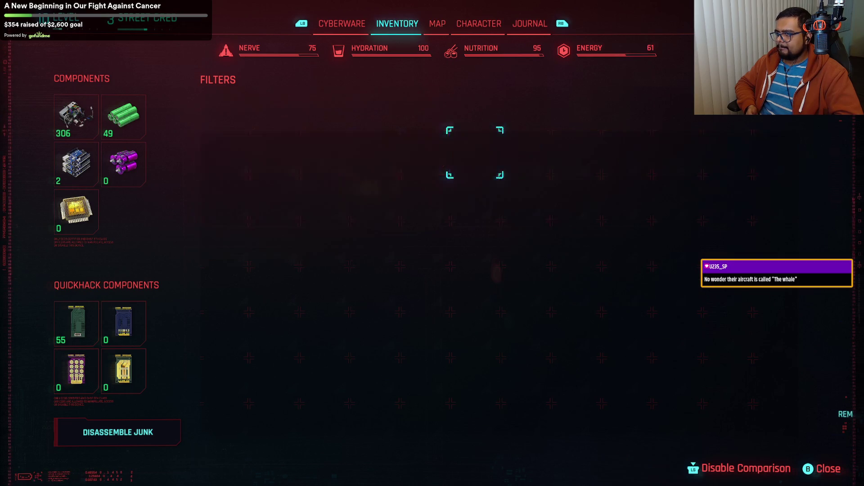
Step: Check the Nicola Blue and Real Water effects, then return to the game
key(Right)
key(Right)
key(Right)
key(Down)
key(Left)
key(Left)
key(Left)
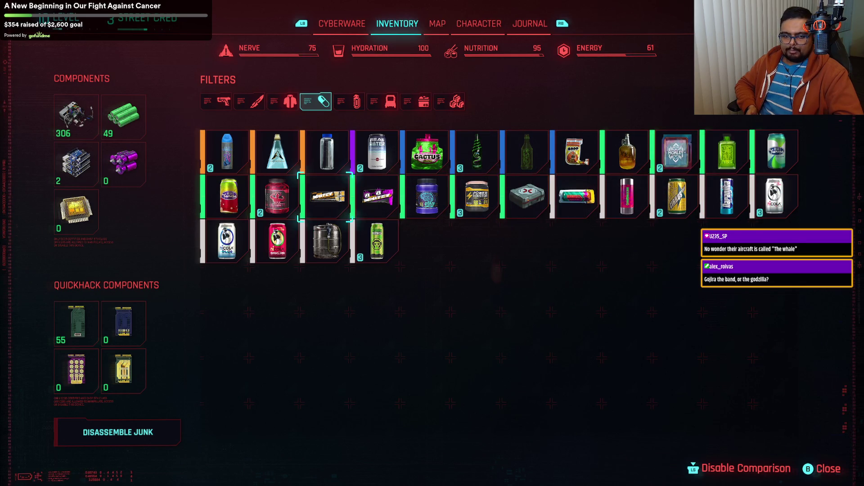
key(Down)
key(Right)
key(Right)
key(Right)
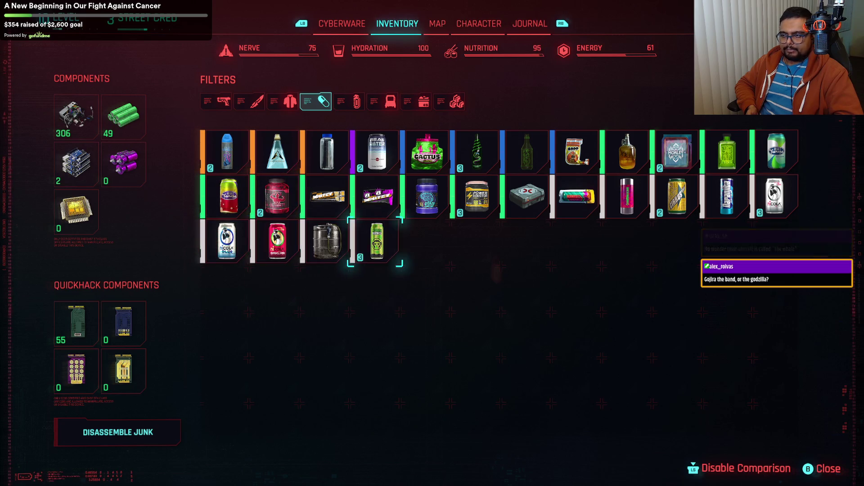
key(Up)
key(Left)
key(Left)
key(Up)
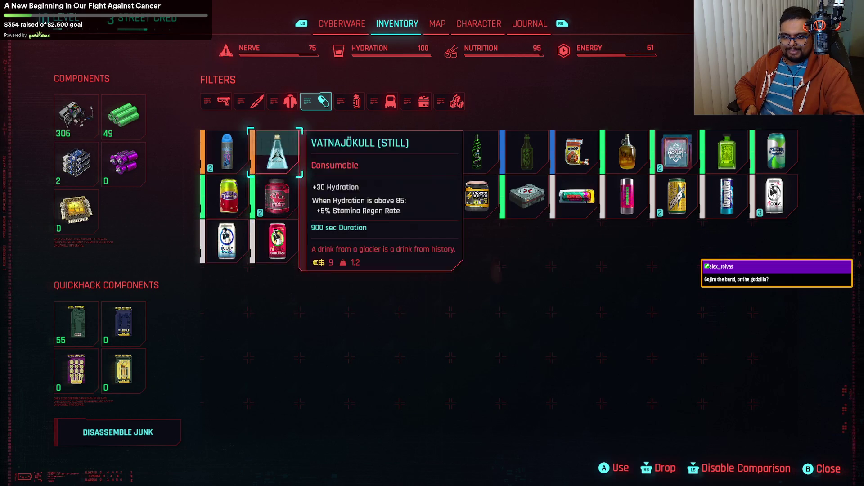
key(Left)
key(Down)
key(Right)
key(Right)
key(Right)
key(Up)
key(Left)
key(Left)
key(Right)
key(Right)
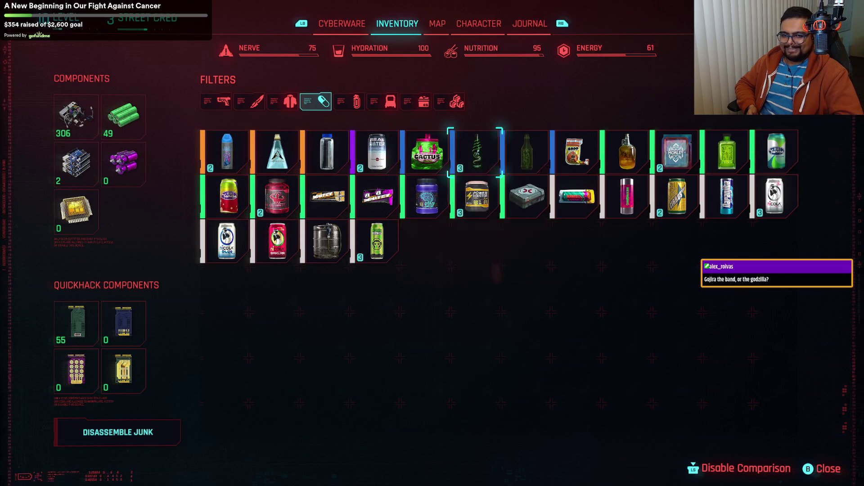
key(Escape)
key(Escape)
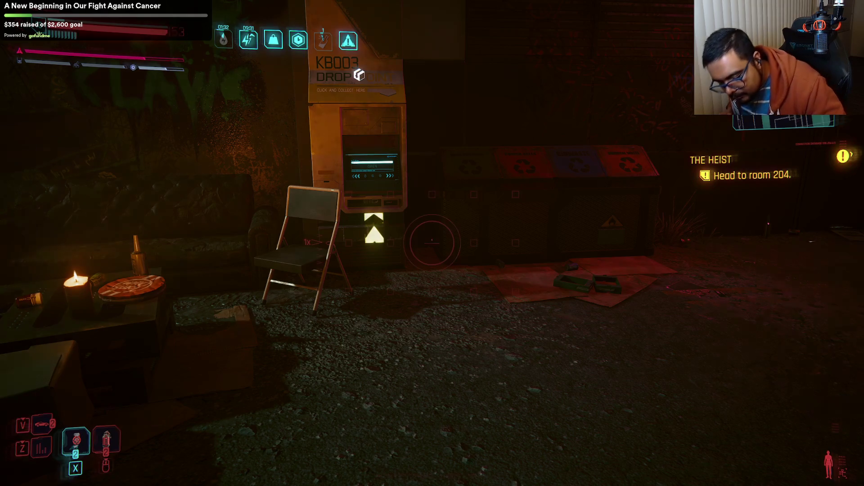
Step: Scan the area and open the KB003 drop point's trade screen
key(Tab)
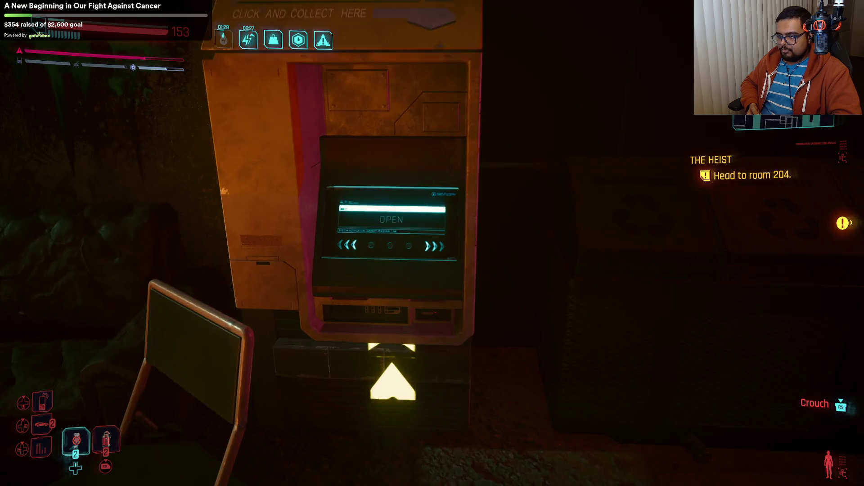
key(f)
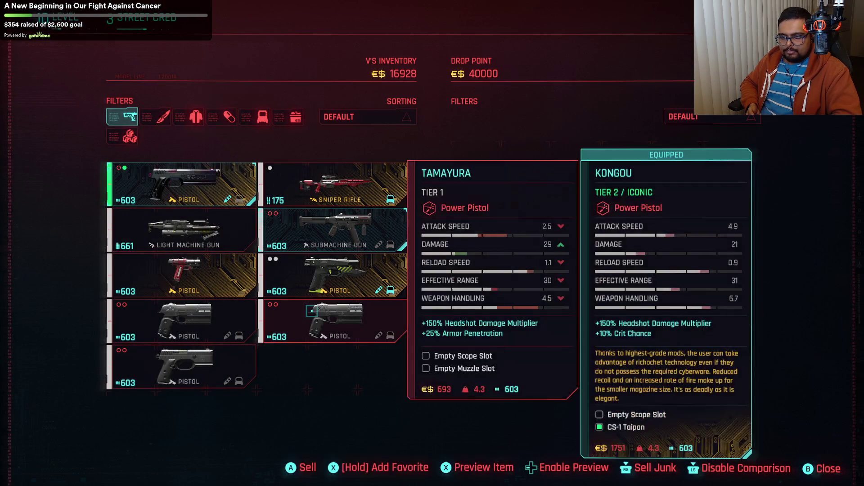
Step: Sell the M2067 Defender machine gun and reopen the drop point's weapon list
mouse_move(197, 216)
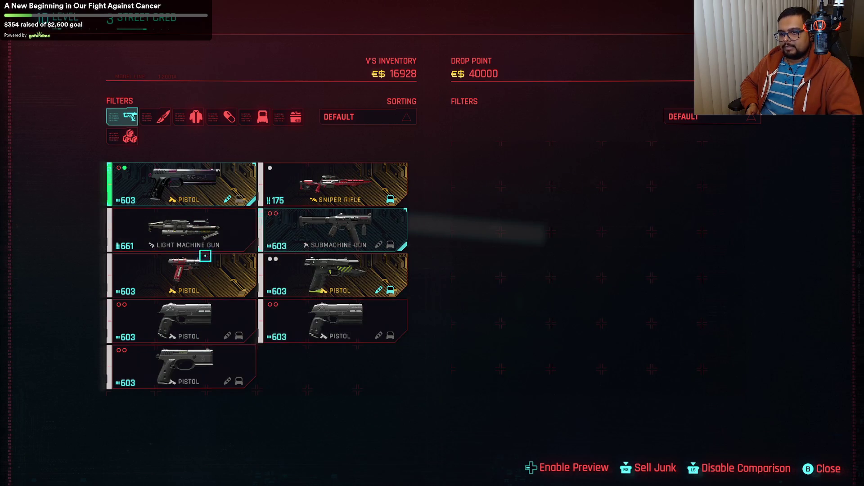
click(203, 222)
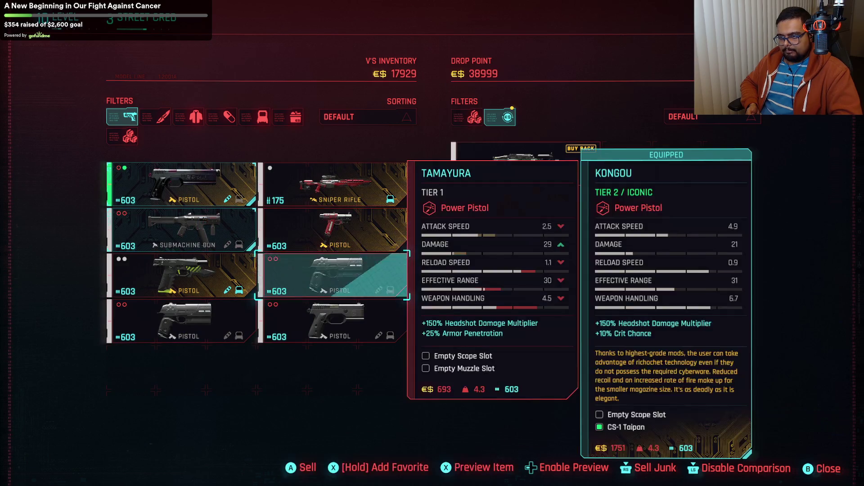
click(332, 275)
key(Escape)
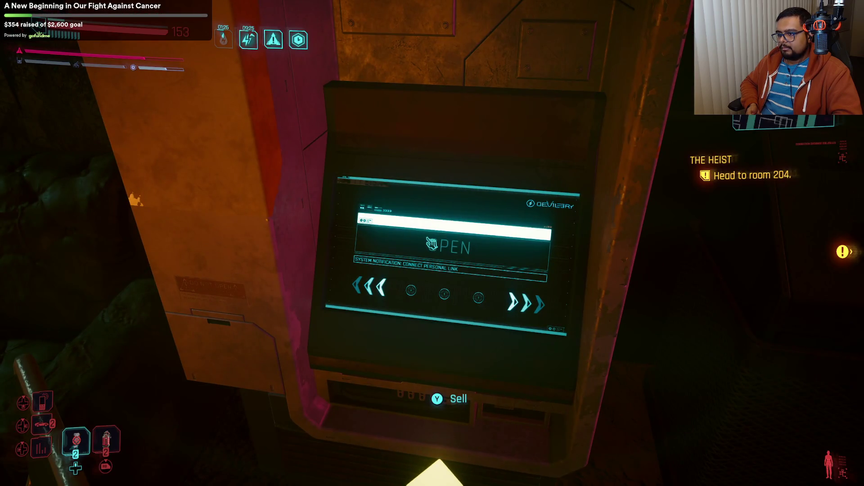
key(f)
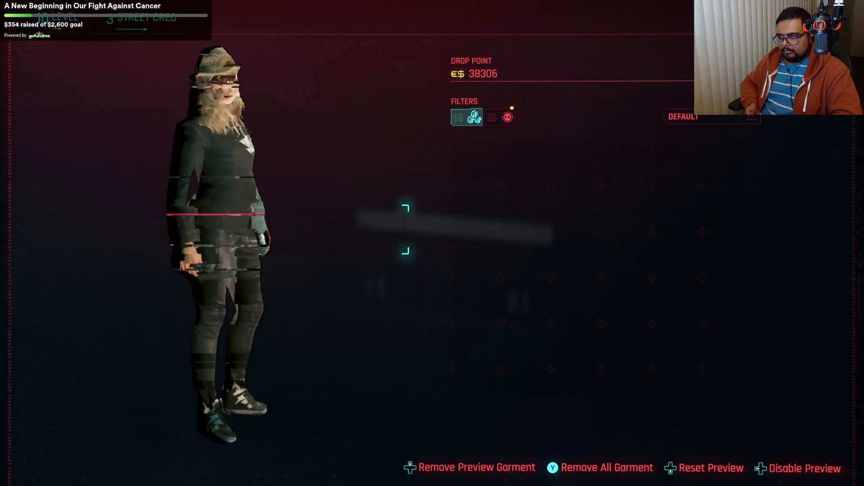
key(Escape)
key(f)
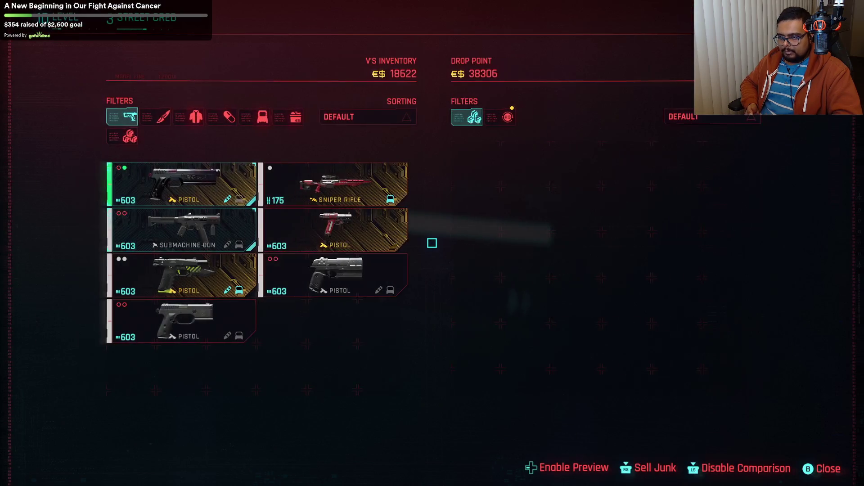
Step: Filter to ranged weapons and sell the Tamayura and Unity pistols
mouse_move(221, 196)
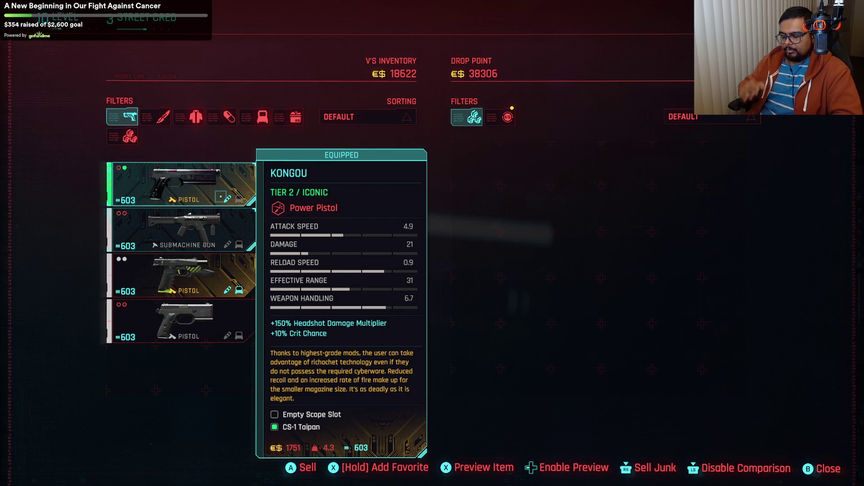
mouse_move(332, 277)
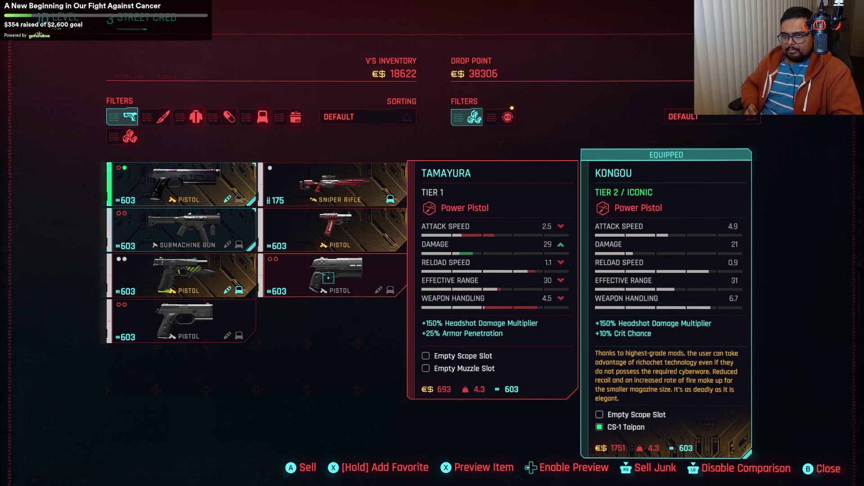
click(165, 117)
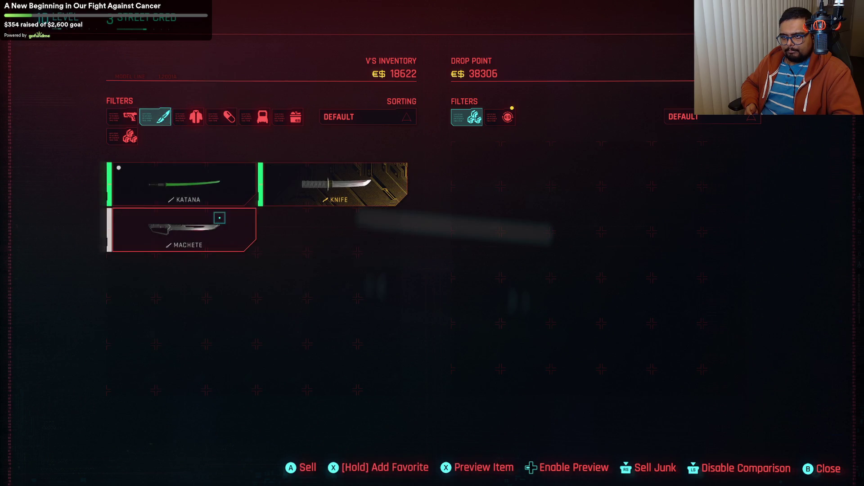
mouse_move(333, 176)
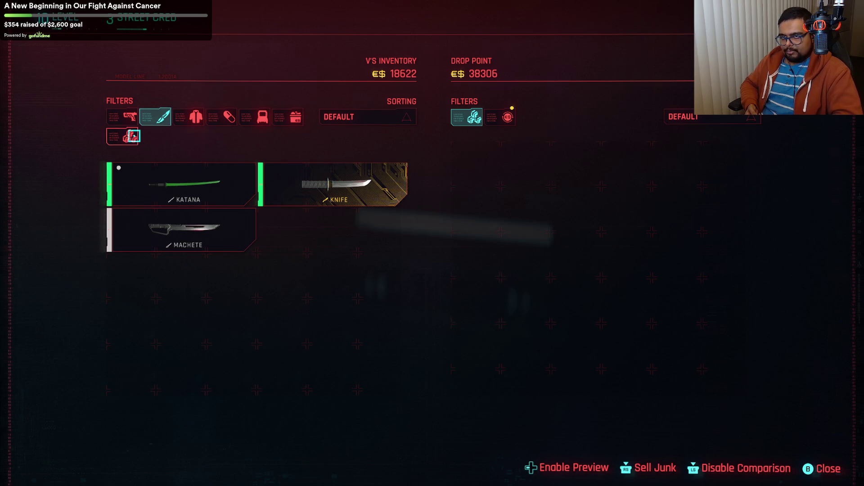
click(134, 124)
mouse_move(311, 267)
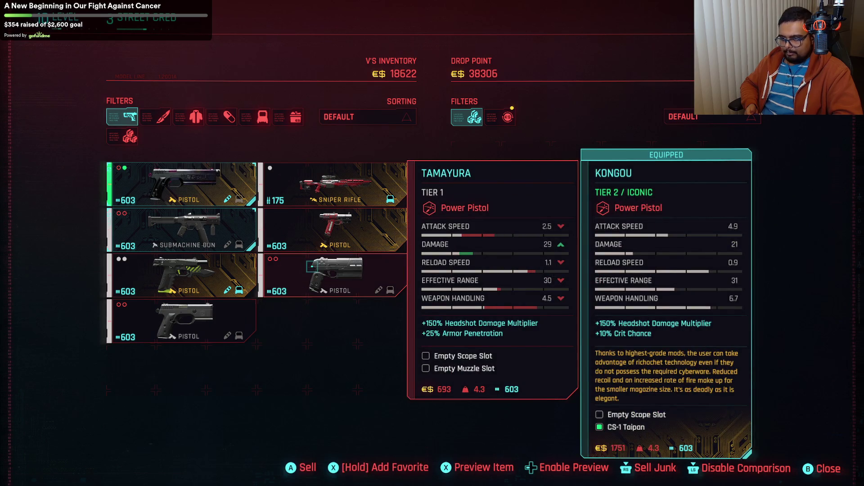
click(311, 267)
click(311, 267)
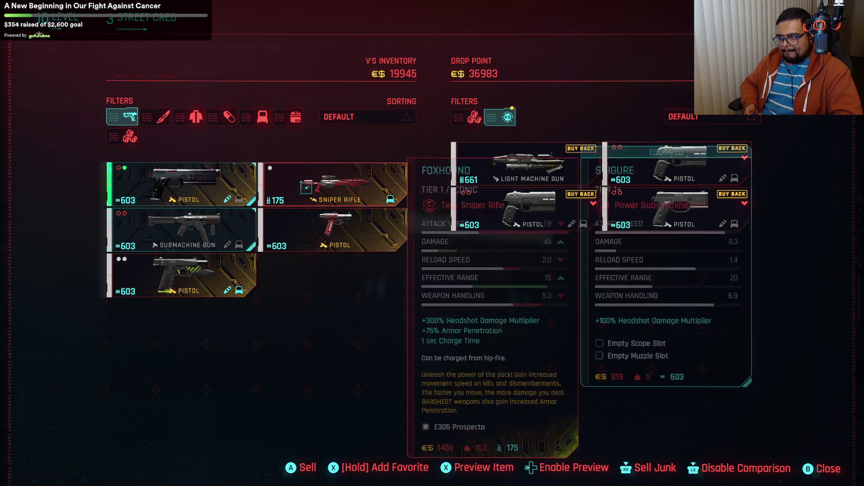
key(Escape)
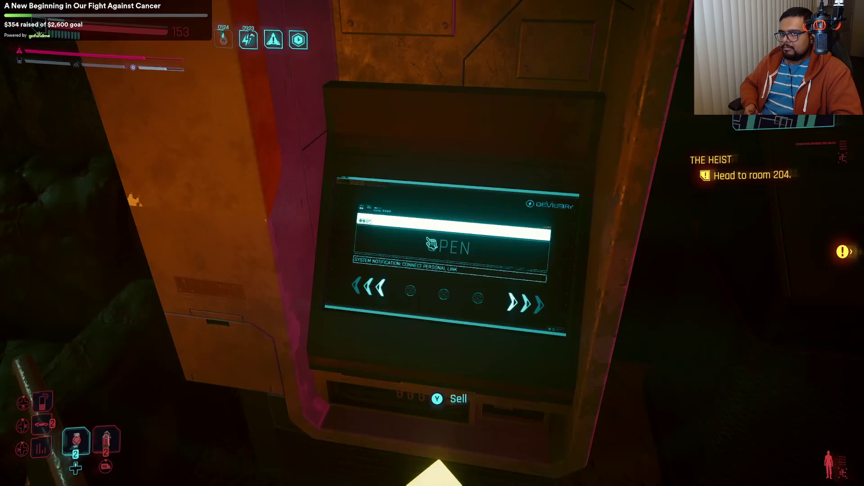
Step: Walk back to the drop-point terminal and sell all 7 junk and jewelry items
key(w)
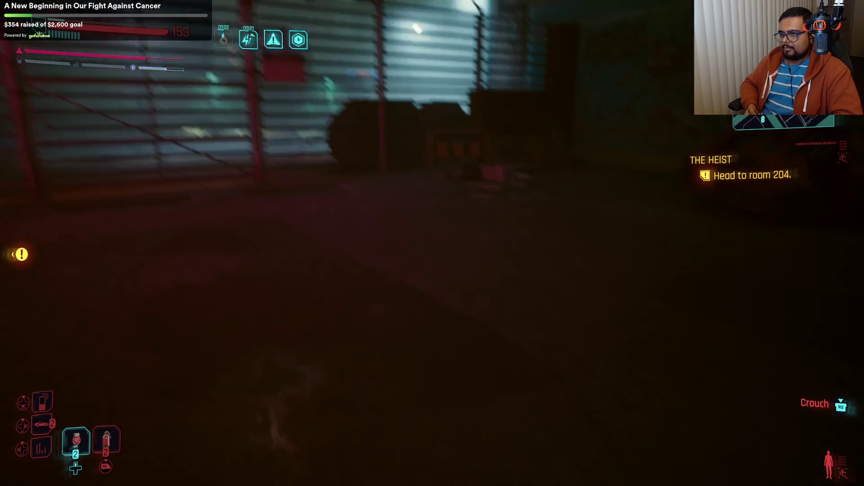
key(w)
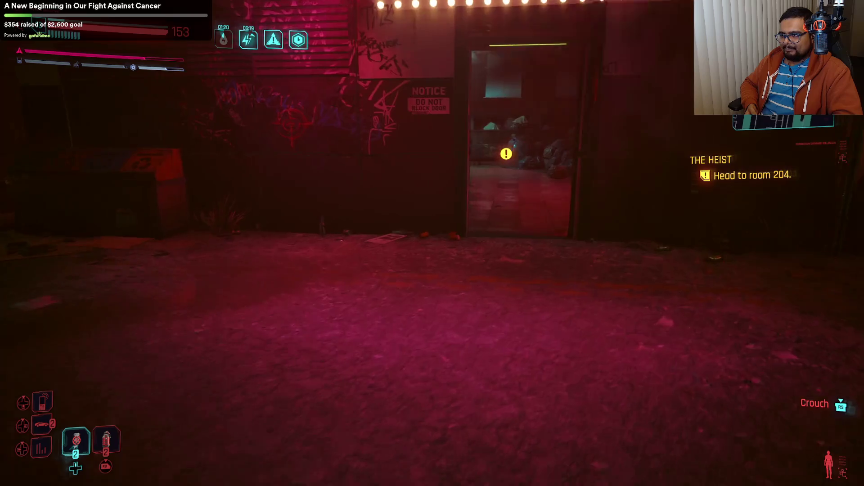
key(w)
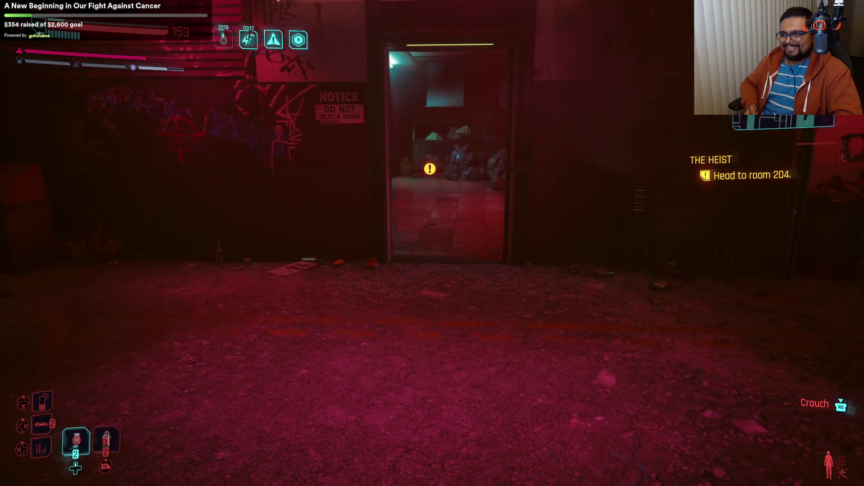
key(w)
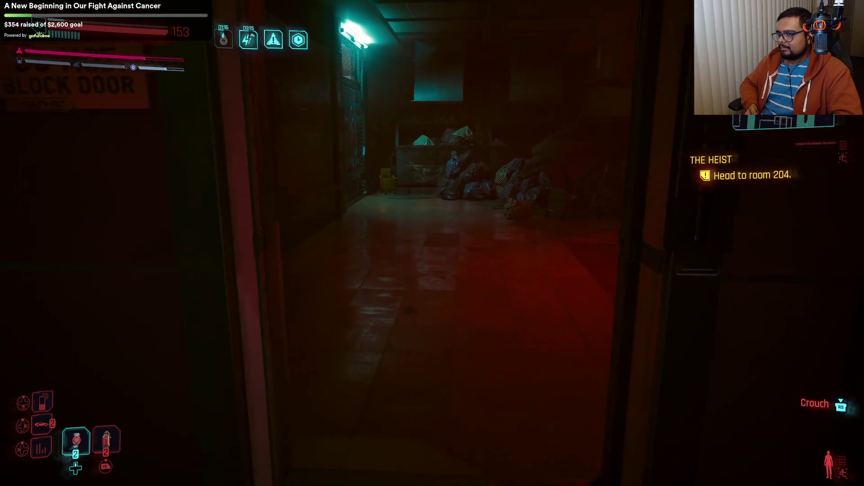
key(w)
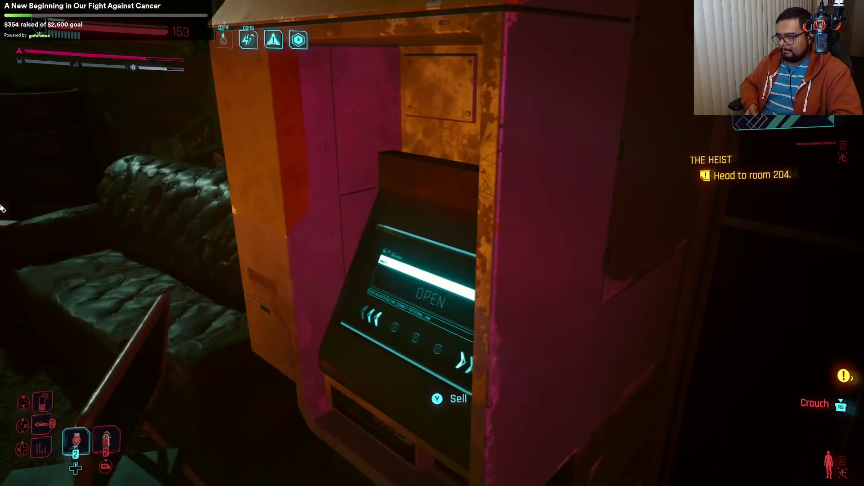
key(f)
key(t)
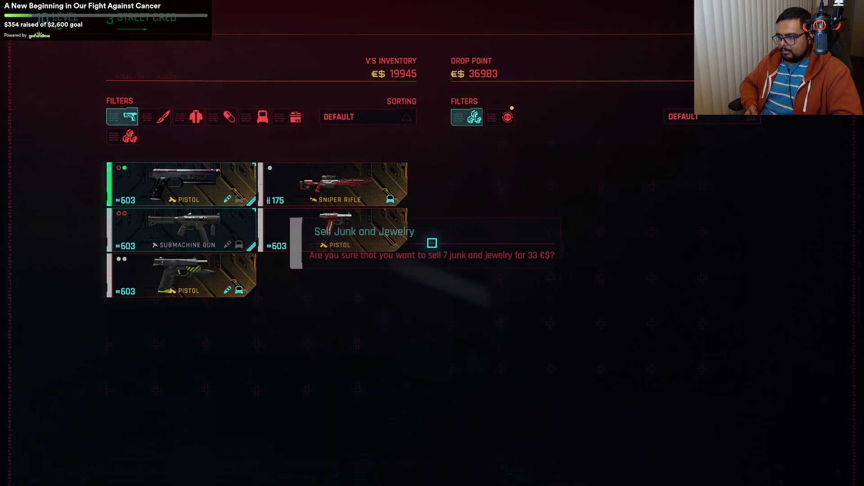
key(Return)
key(Escape)
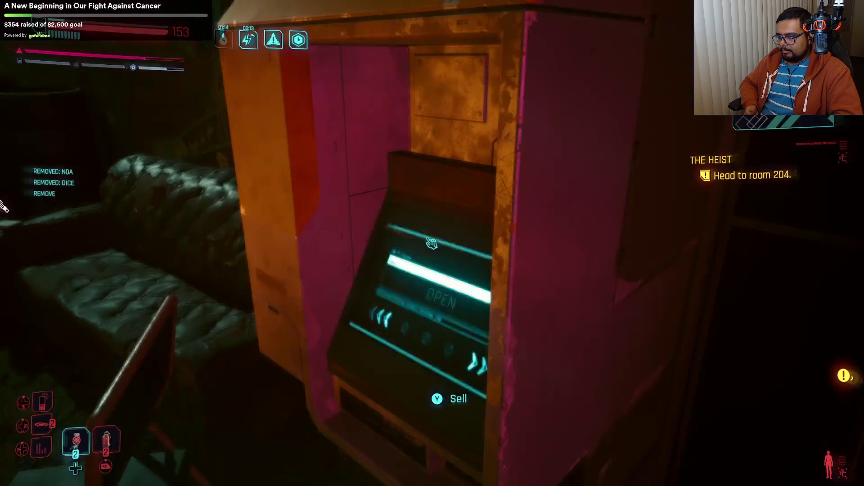
Step: Walk through the NOTICE door and down the corridor into the No-Tell Motel
key(w)
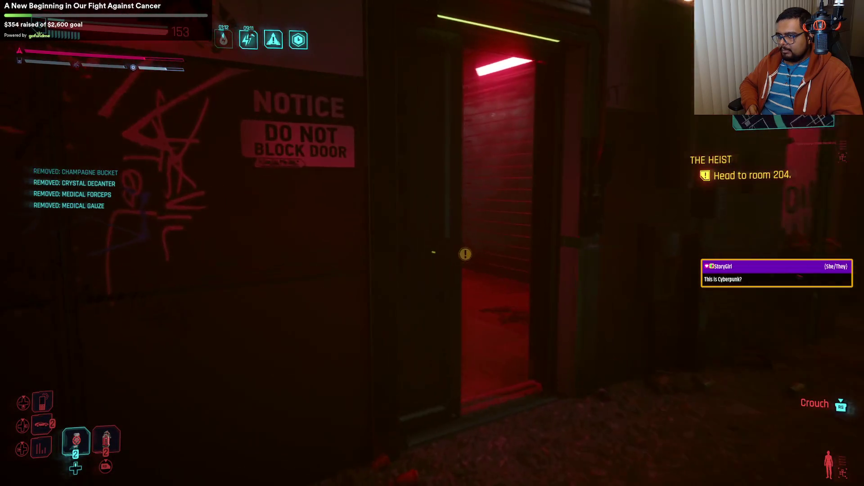
key(w)
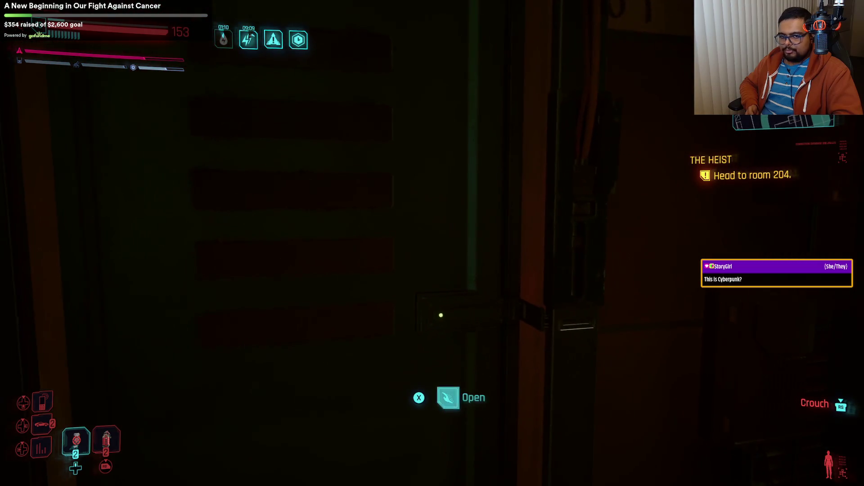
key(w)
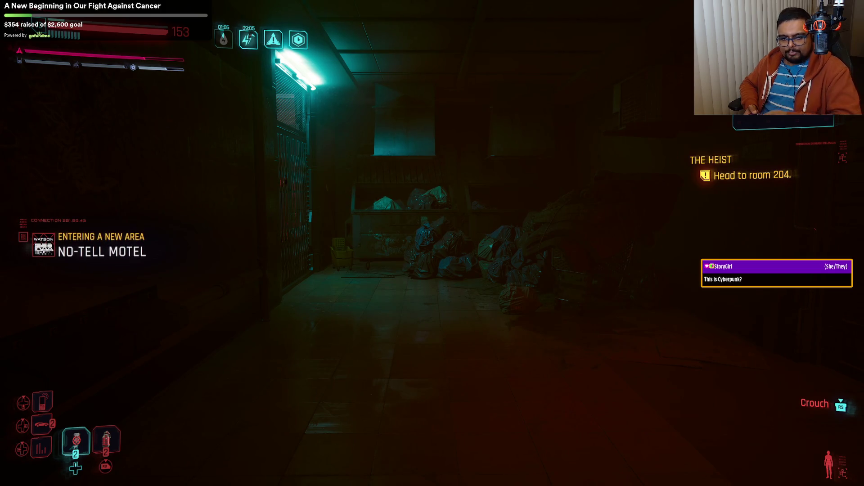
key(w)
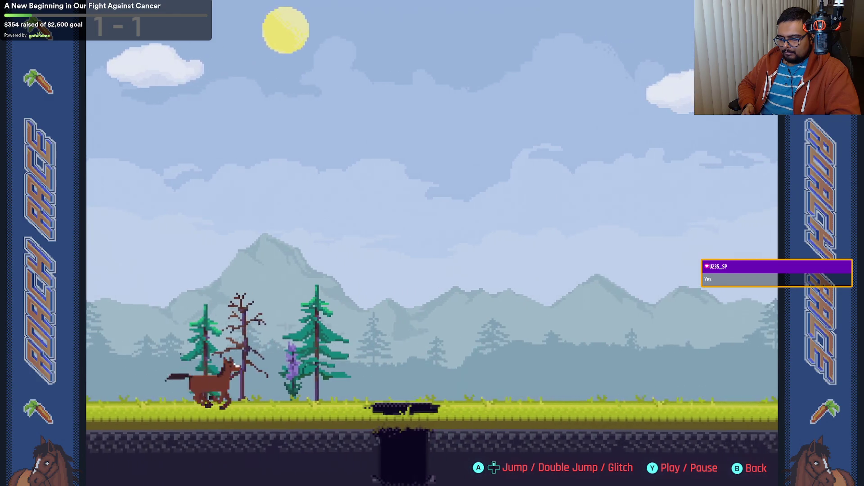
Step: Jump the horse over fences, gaps and the lion until Game Over at 92, then start another run
key(space)
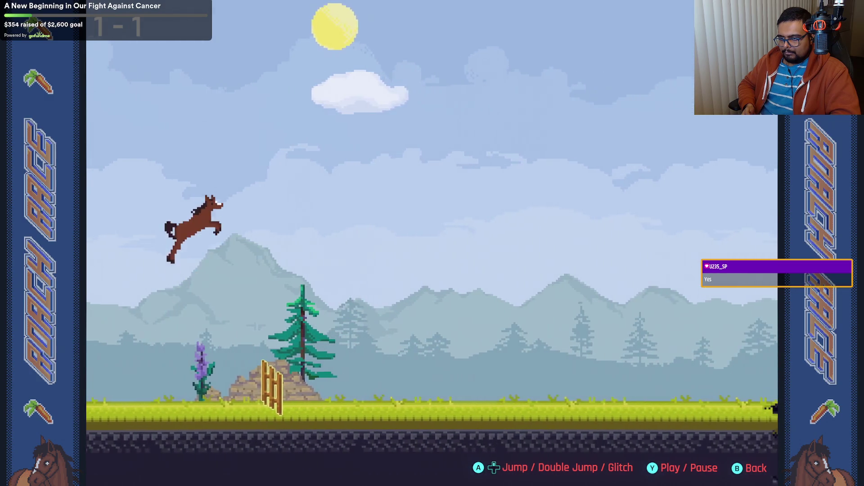
key(space)
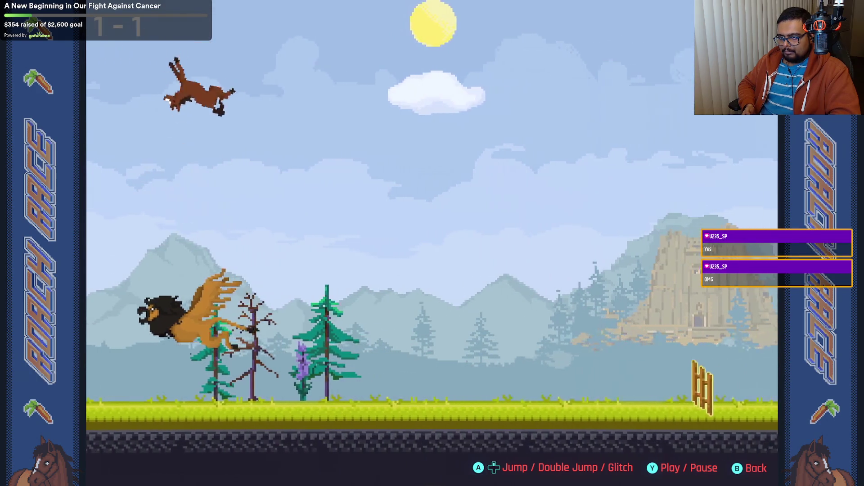
key(space)
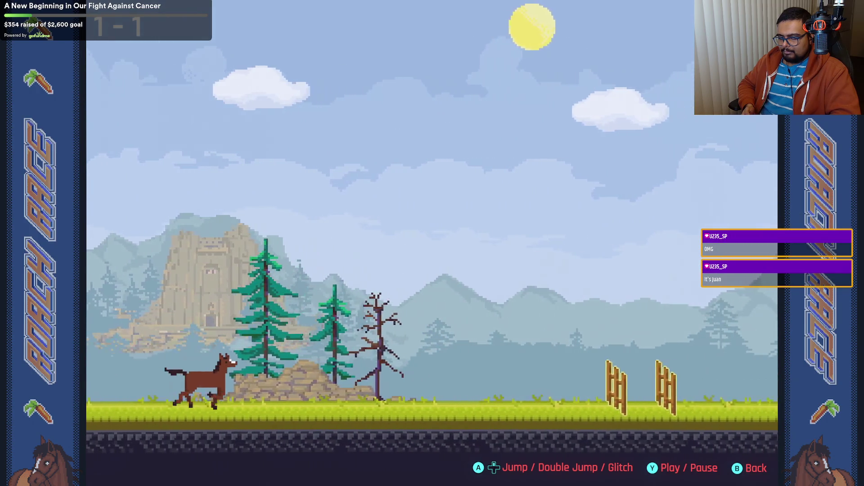
key(space)
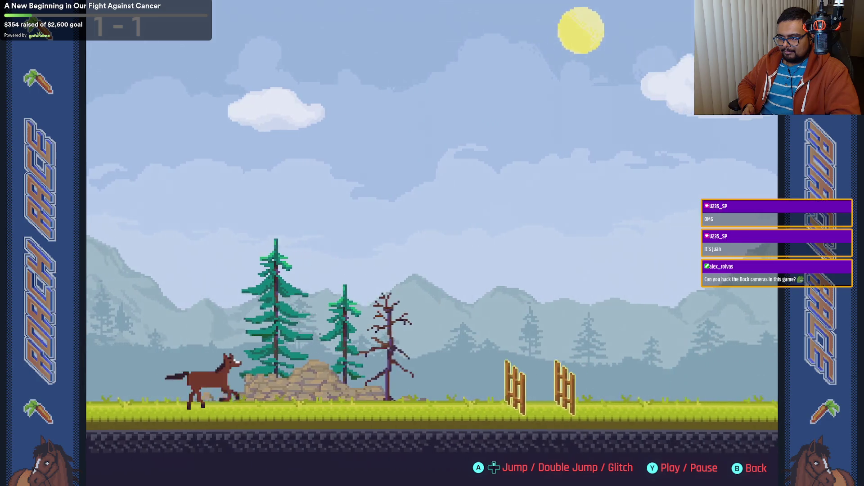
key(space)
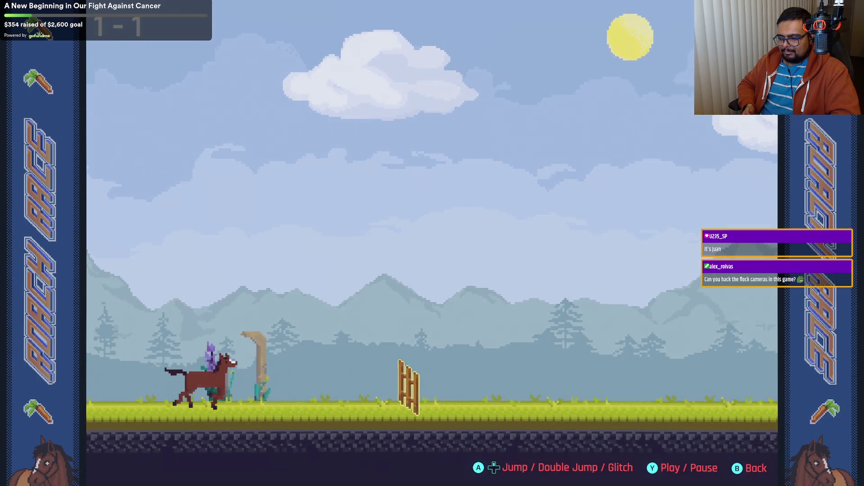
key(space)
key(space)
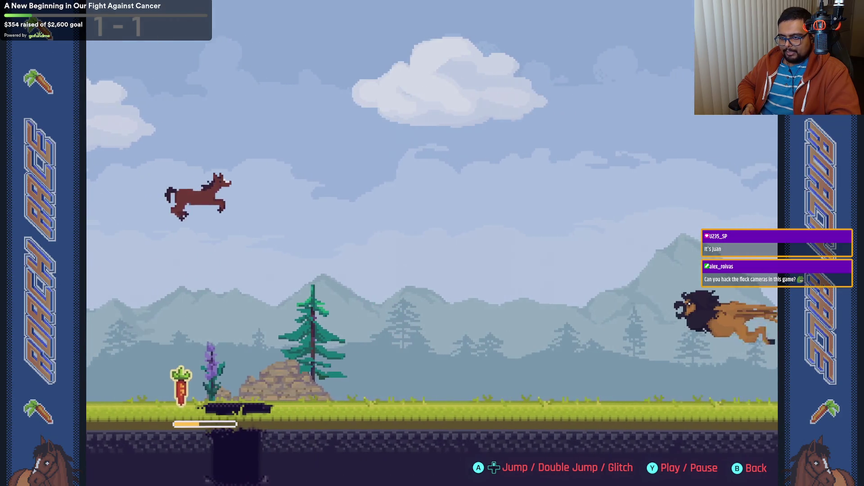
key(space)
key(space)
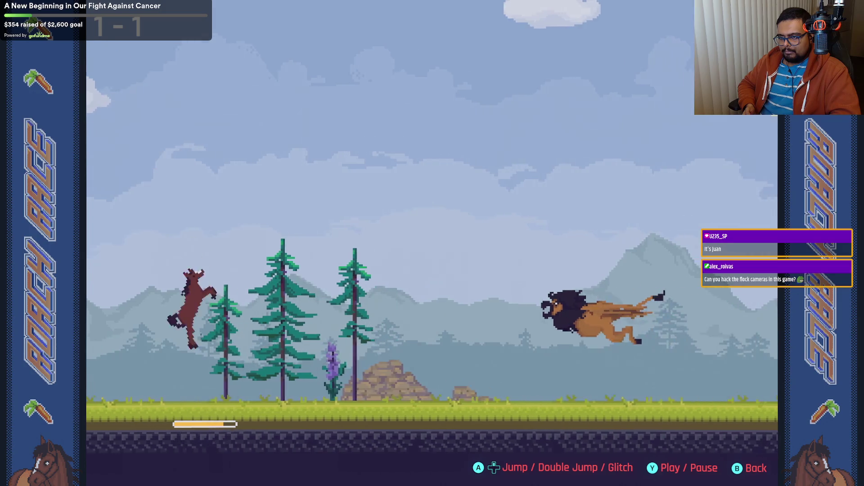
key(space)
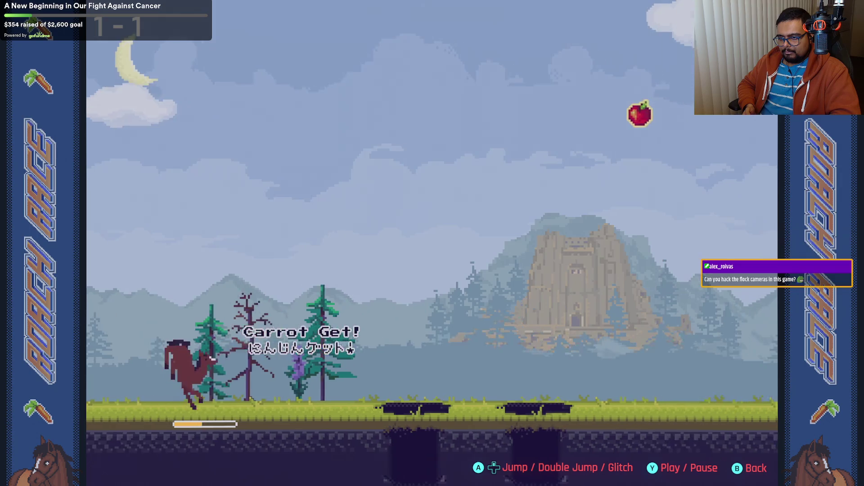
key(space)
key(space)
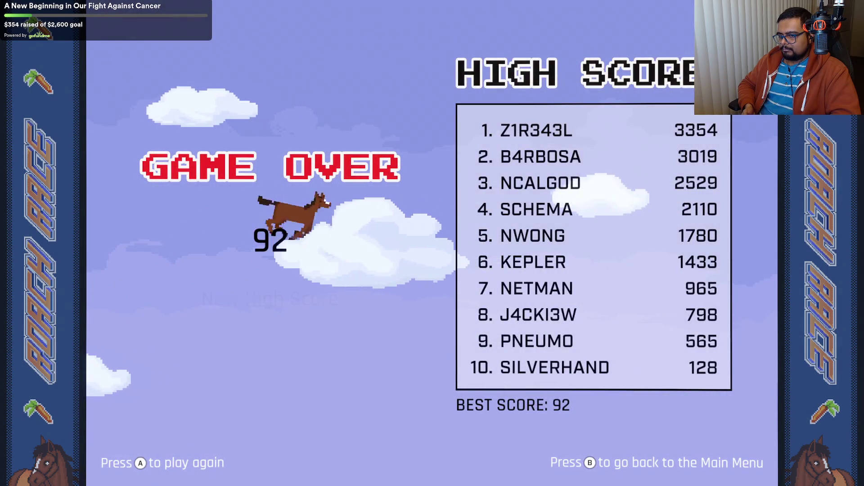
key(space)
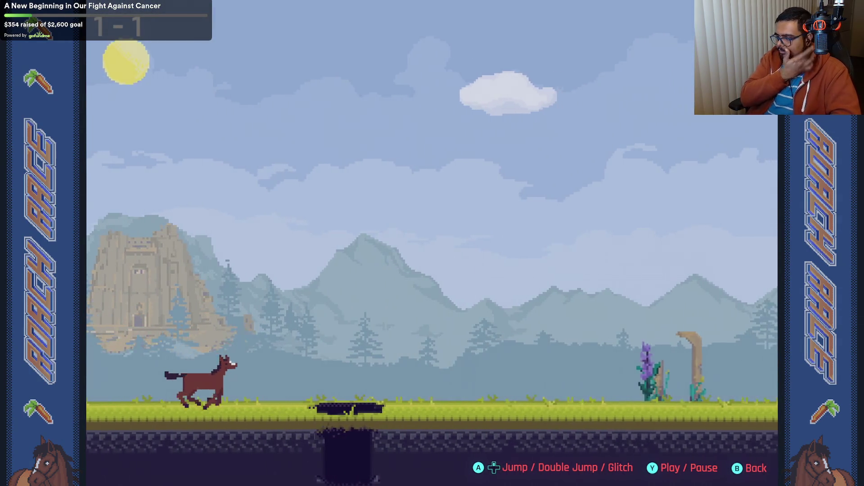
Step: Jump and double-jump over fences and pits, grabbing a carrot, until the winged lion ends the run
key(space)
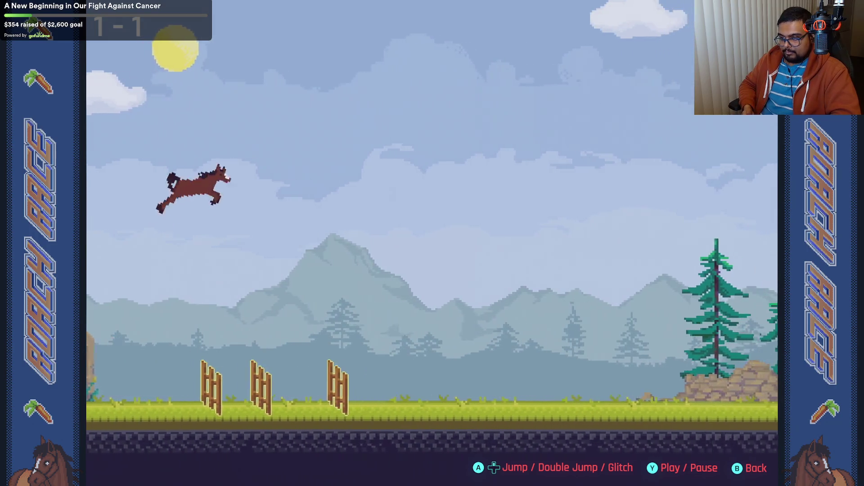
key(space)
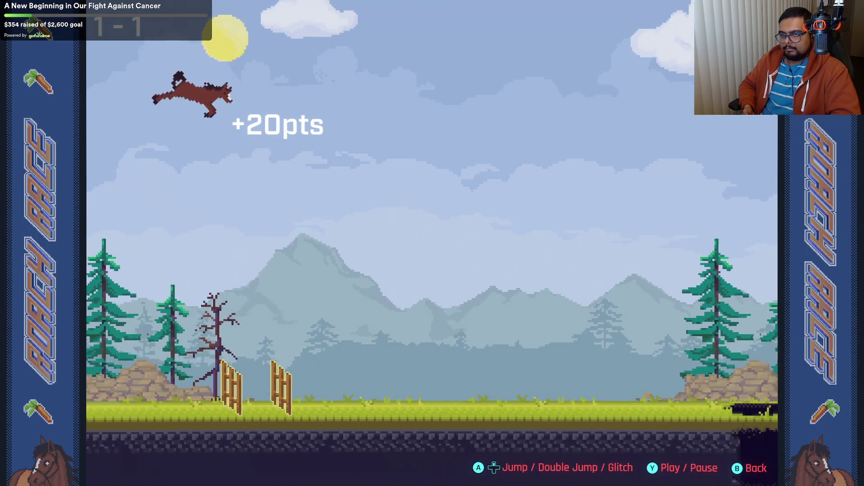
key(space)
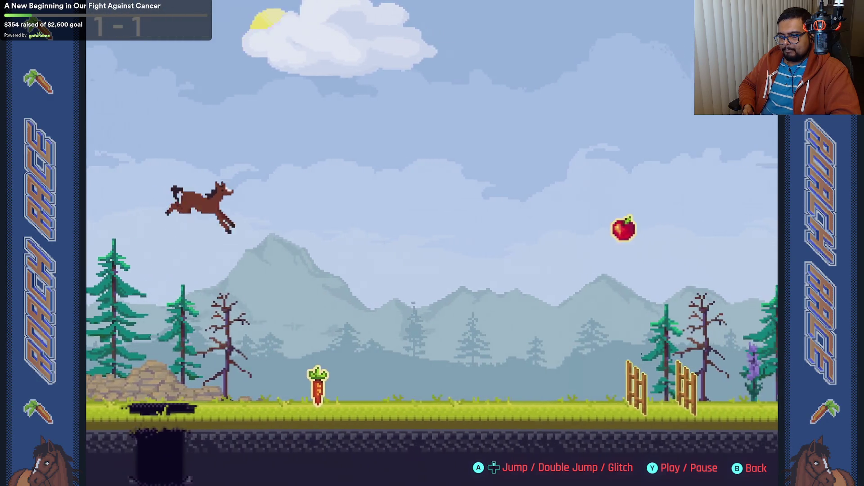
key(space)
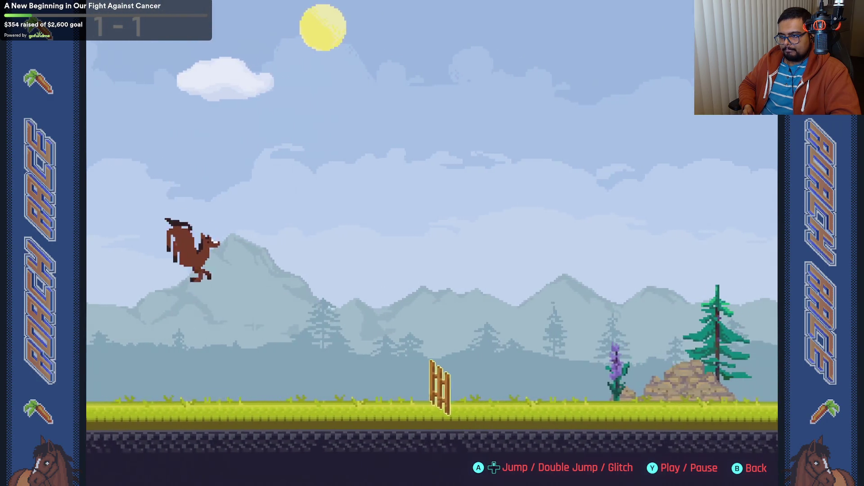
key(space)
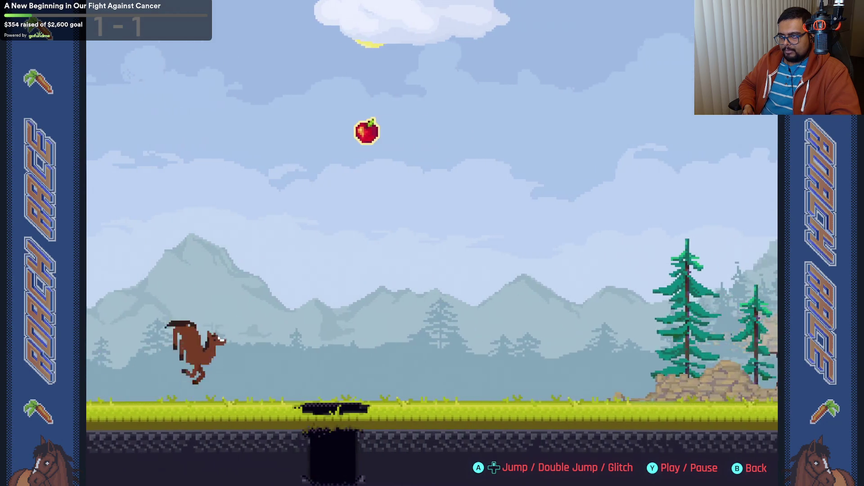
key(space)
key(space)
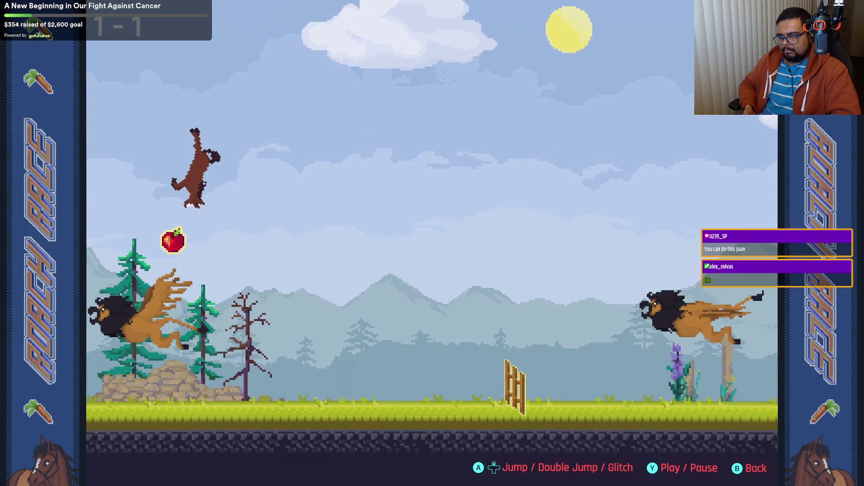
key(space)
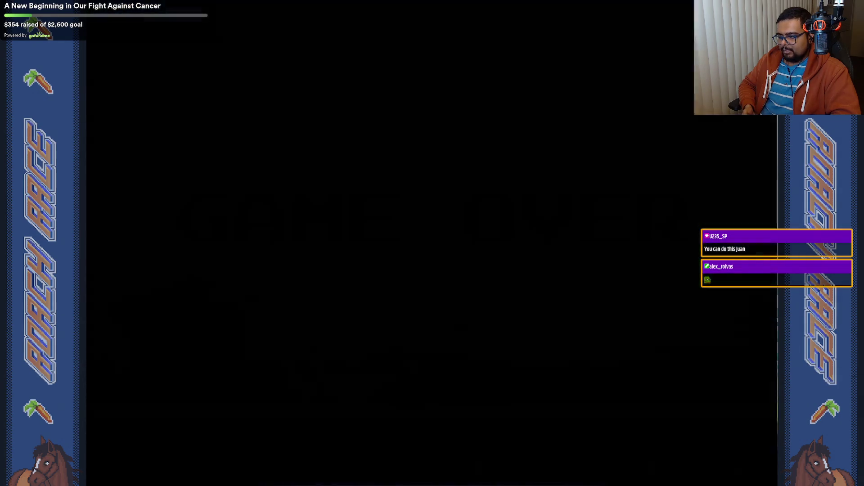
Step: Restart Roach Race and jump over fences, gaps and the lion while collecting apples and carrots
key(space)
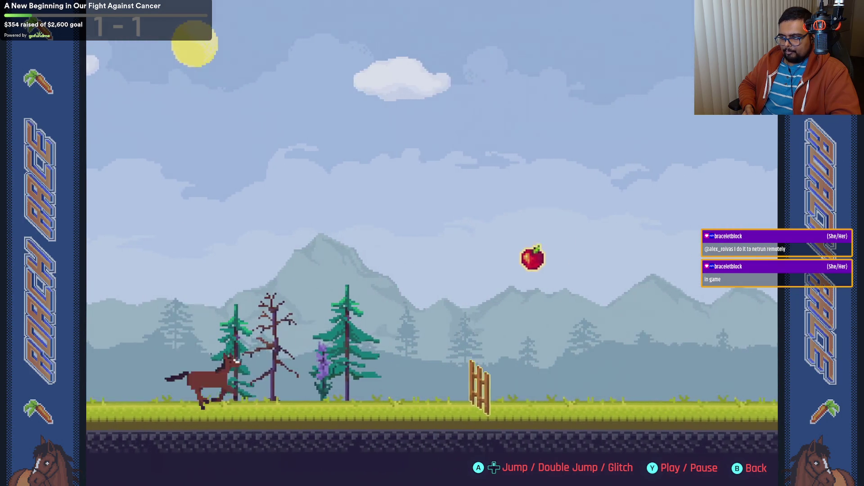
key(space)
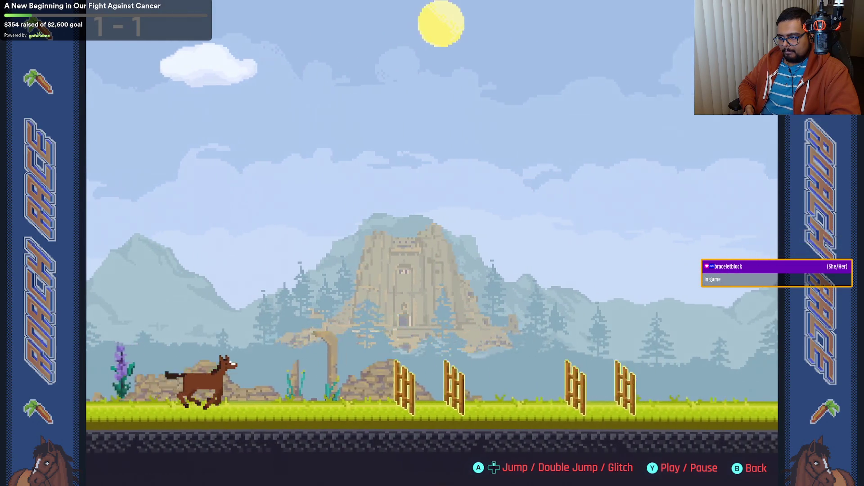
key(space)
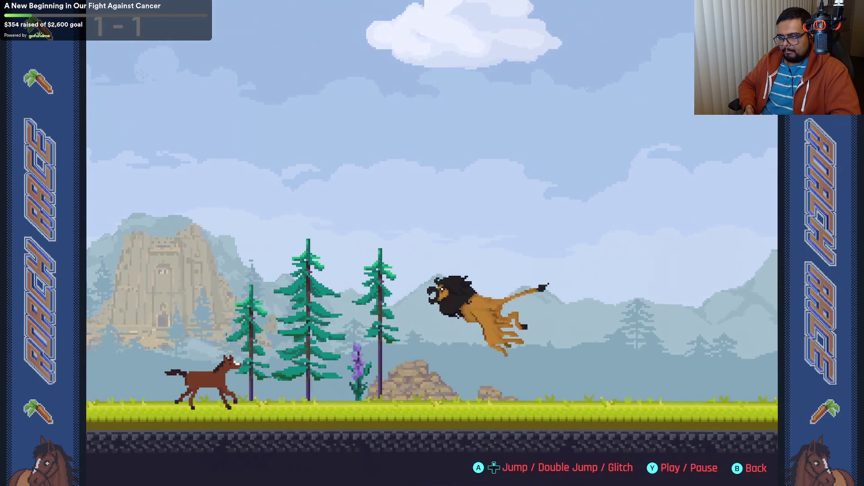
key(space)
key(space)
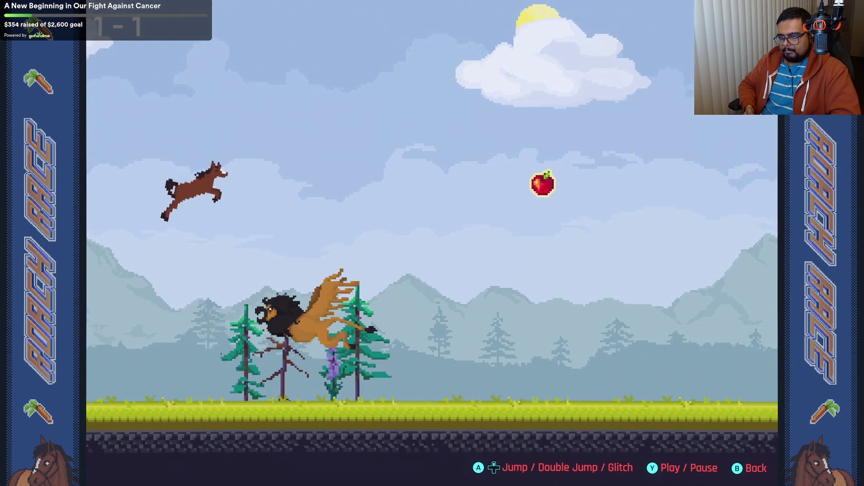
key(space)
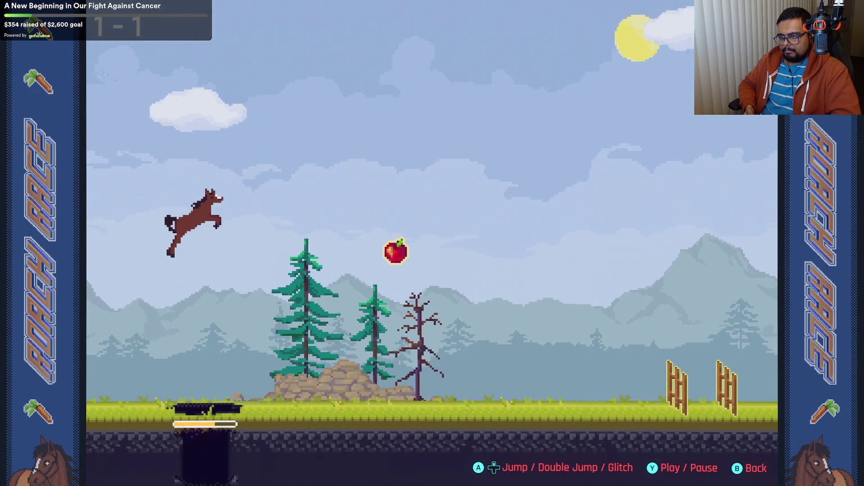
key(space)
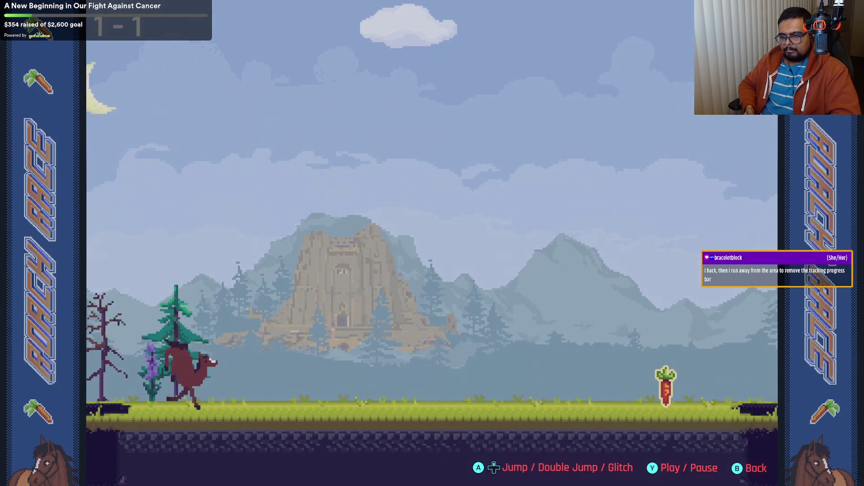
key(space)
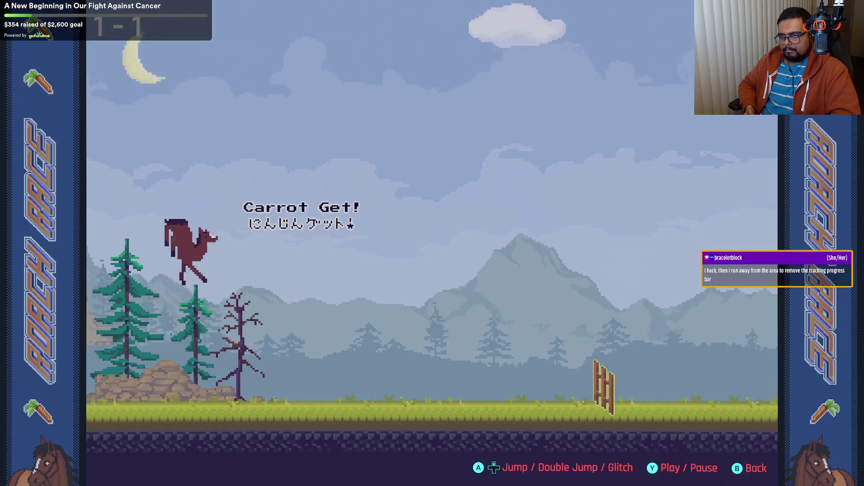
key(space)
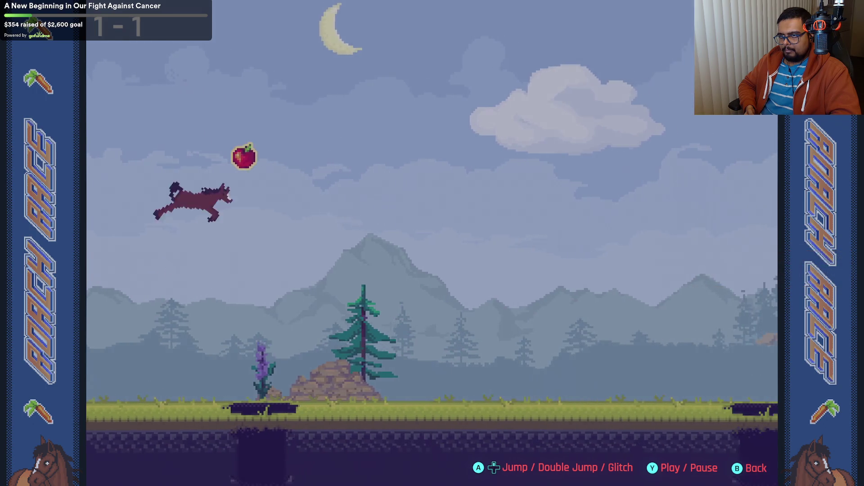
key(space)
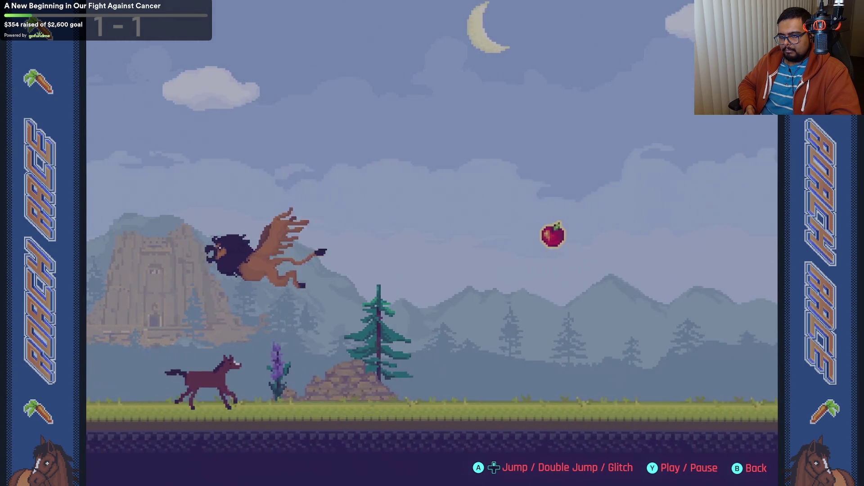
key(space)
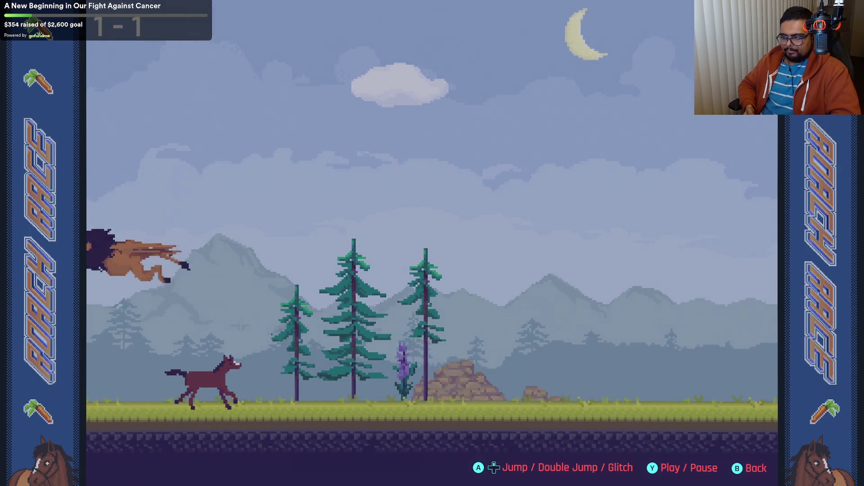
key(space)
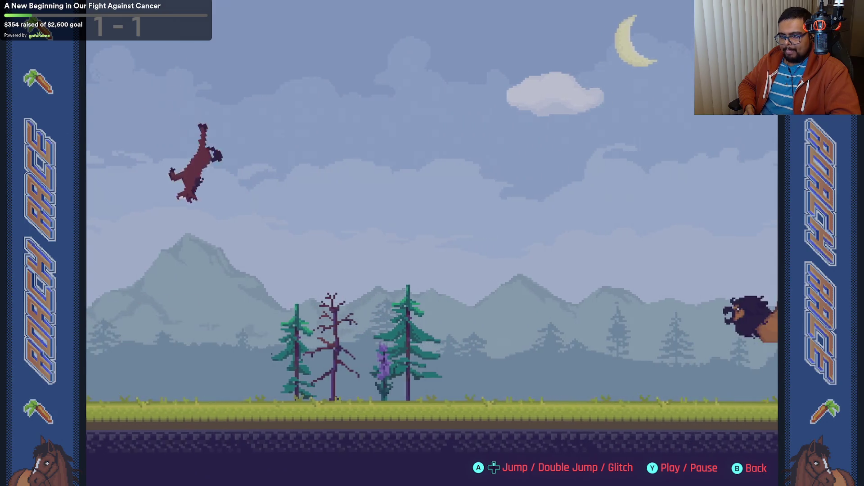
key(space)
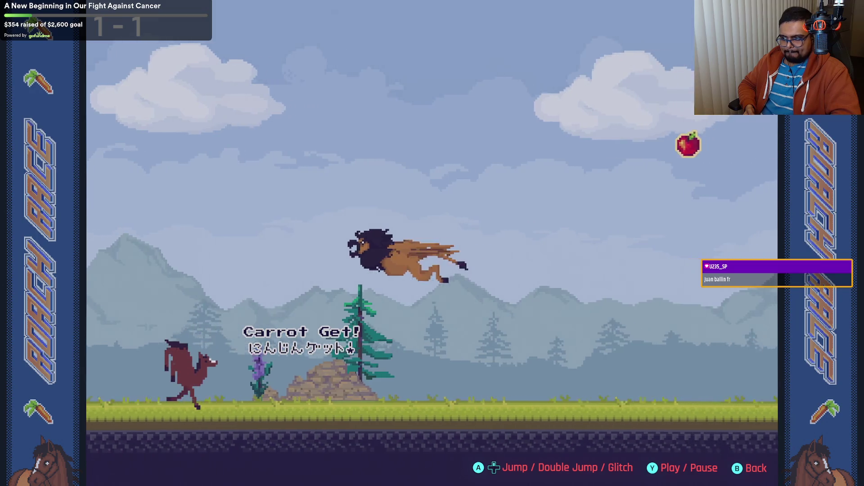
key(space)
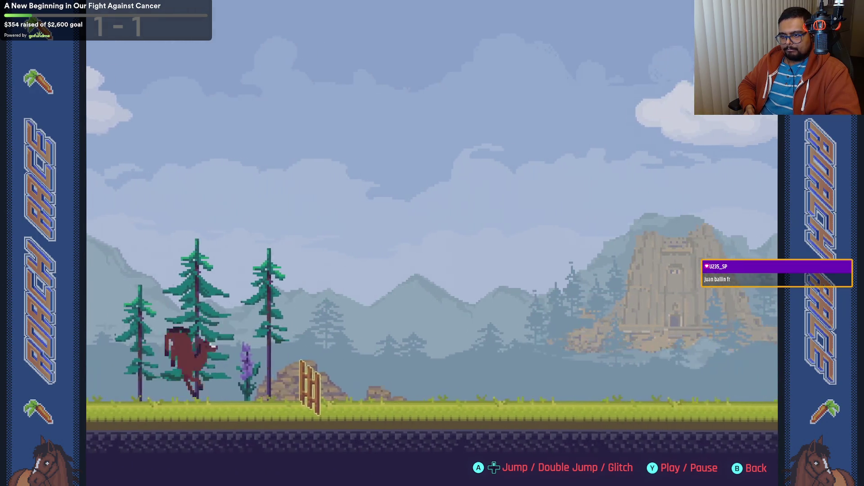
key(space)
Step: Keep clearing pits, fences, the lion and crows to a new 652 high score, then return to the menu
key(space)
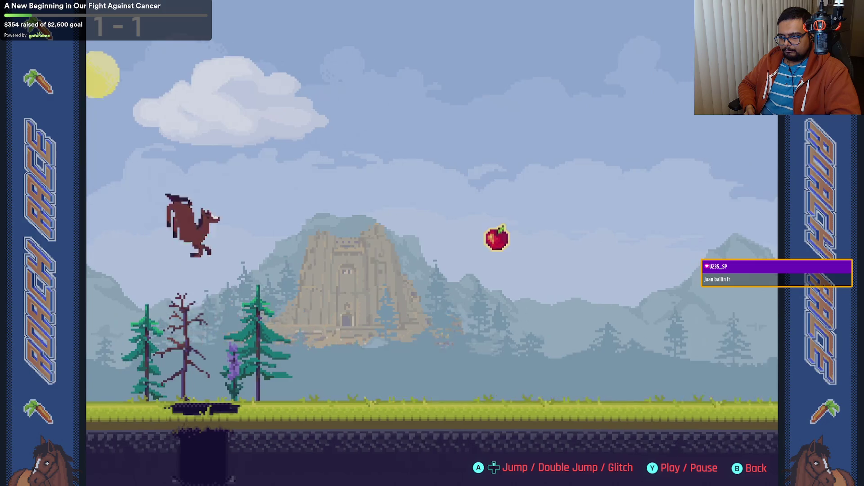
key(space)
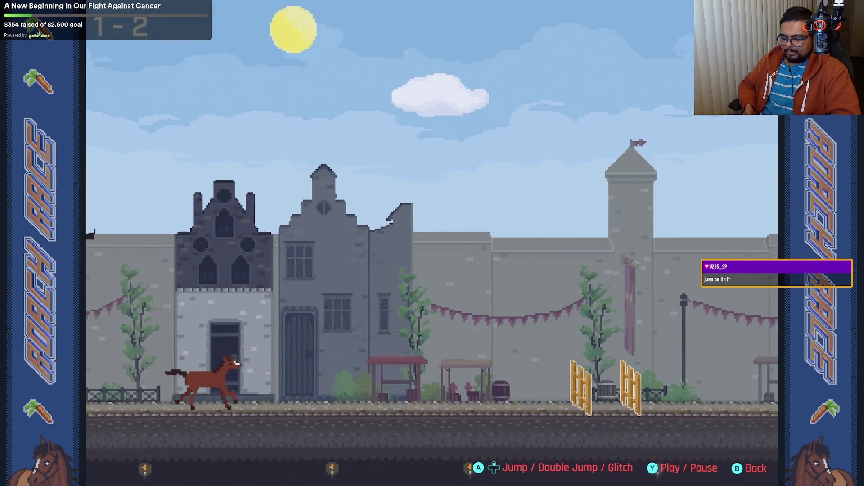
key(space)
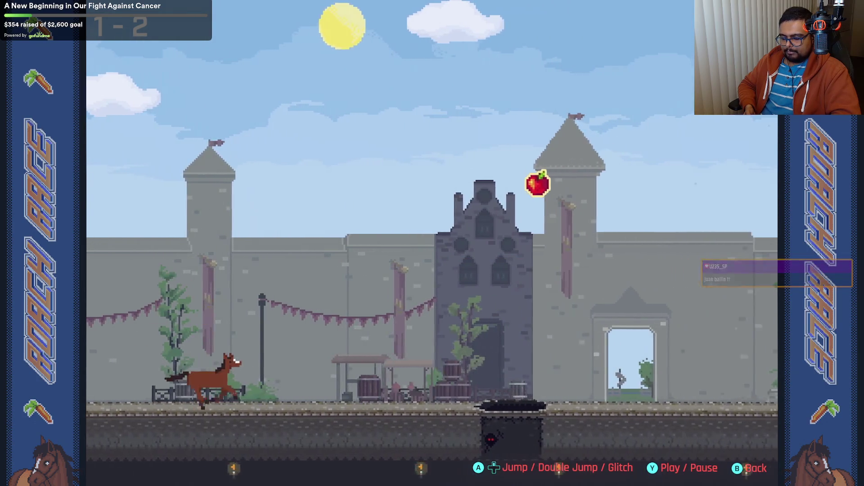
key(space)
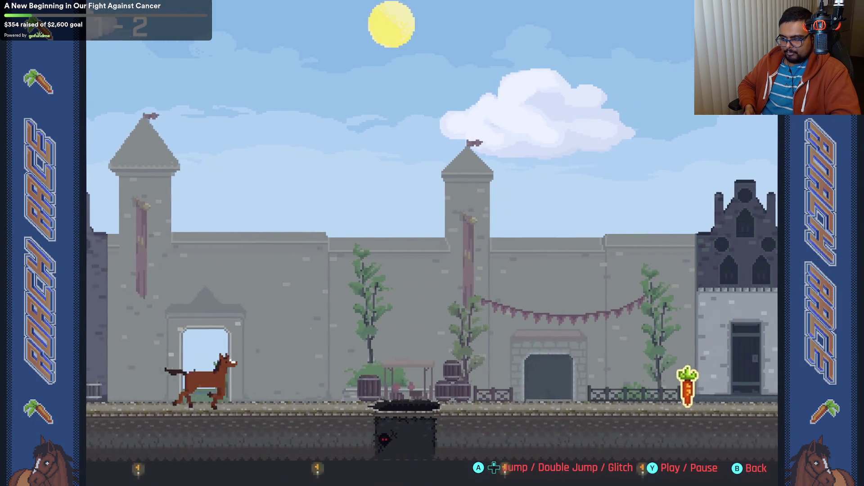
key(space)
key(space)
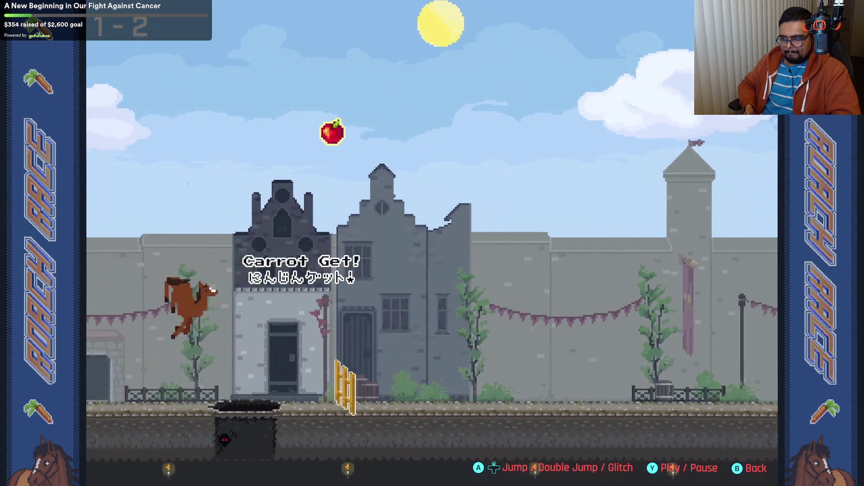
key(space)
key(space)
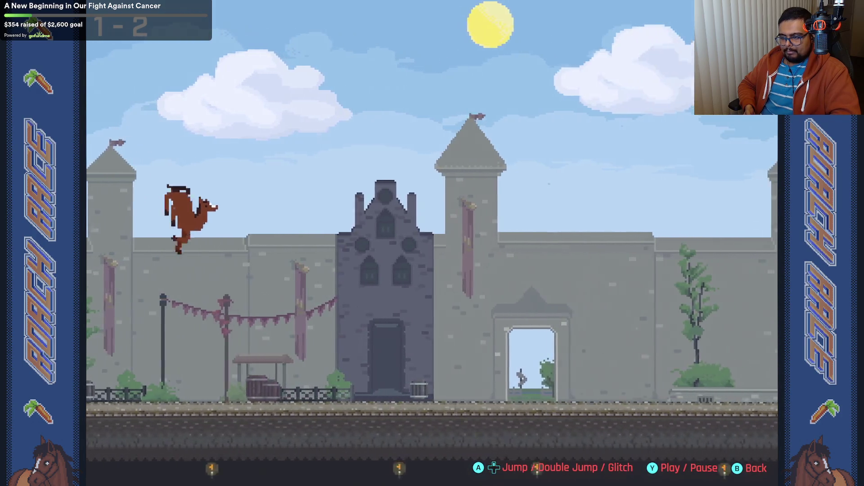
key(space)
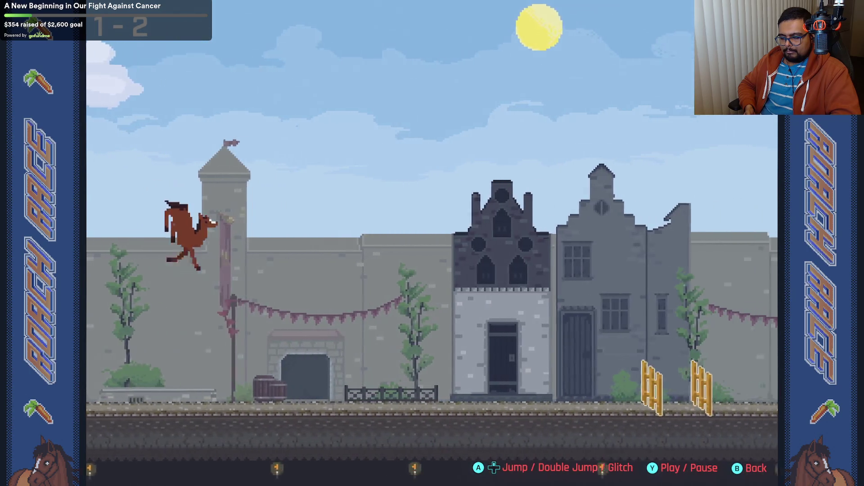
key(space)
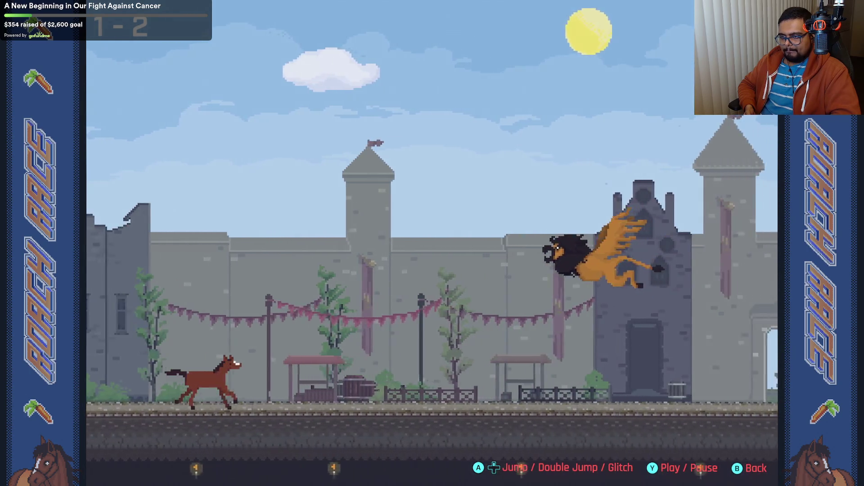
key(space)
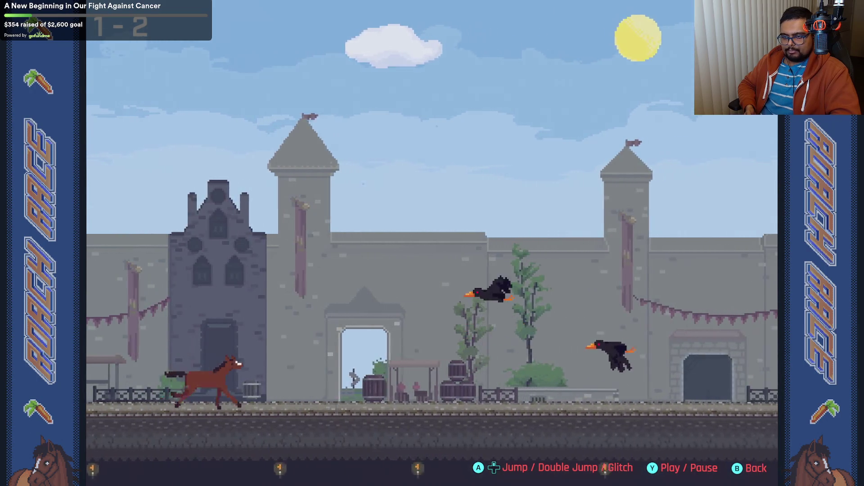
key(space)
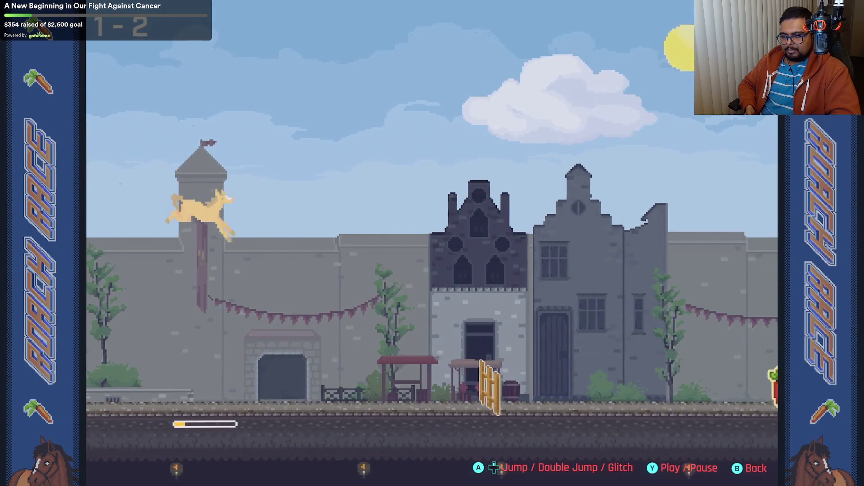
key(space)
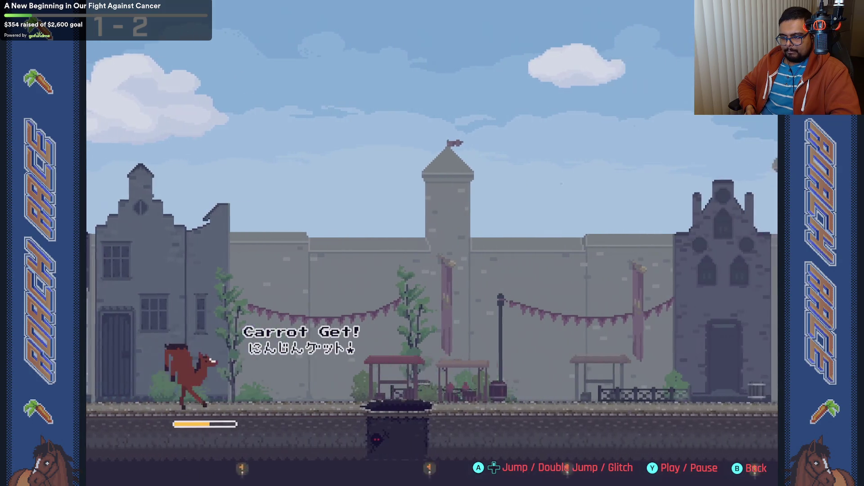
key(space)
key(space)
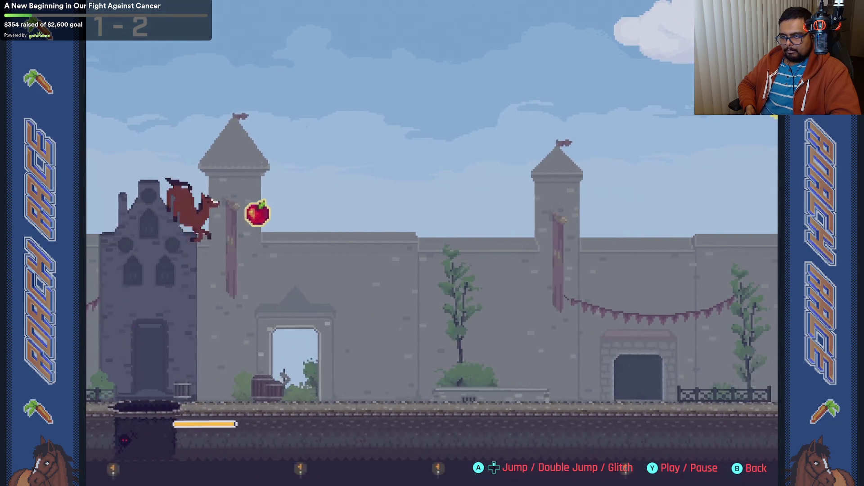
key(space)
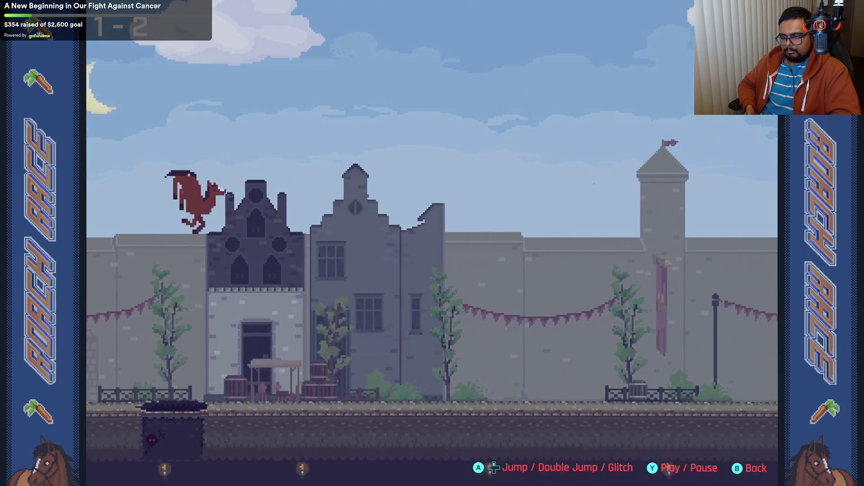
key(space)
key(space)
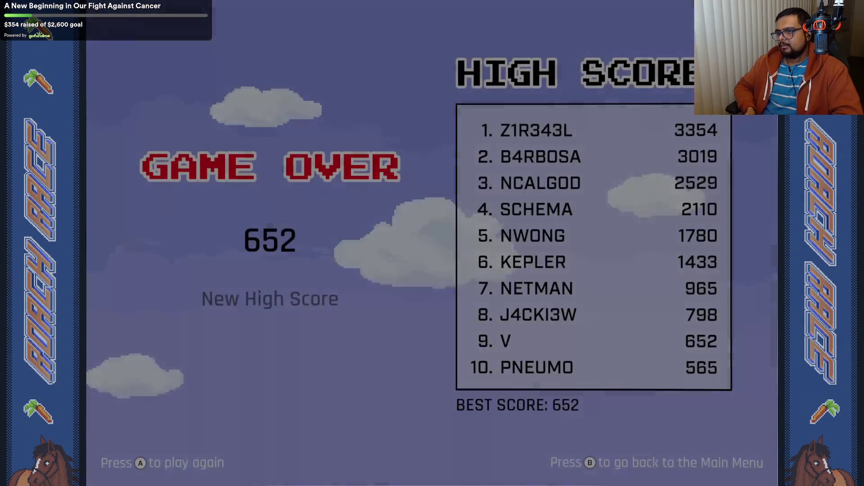
key(Escape)
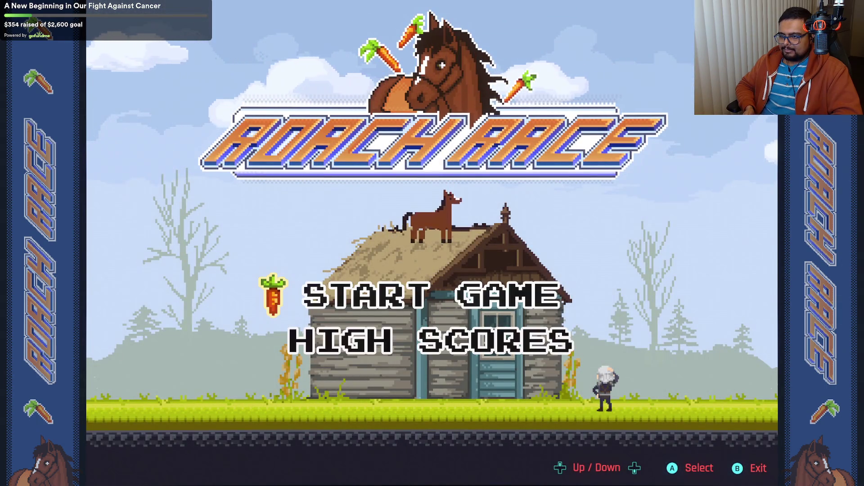
Step: View the Roach Race high scores, then quit the arcade back to the motel
key(Down)
key(Return)
key(Escape)
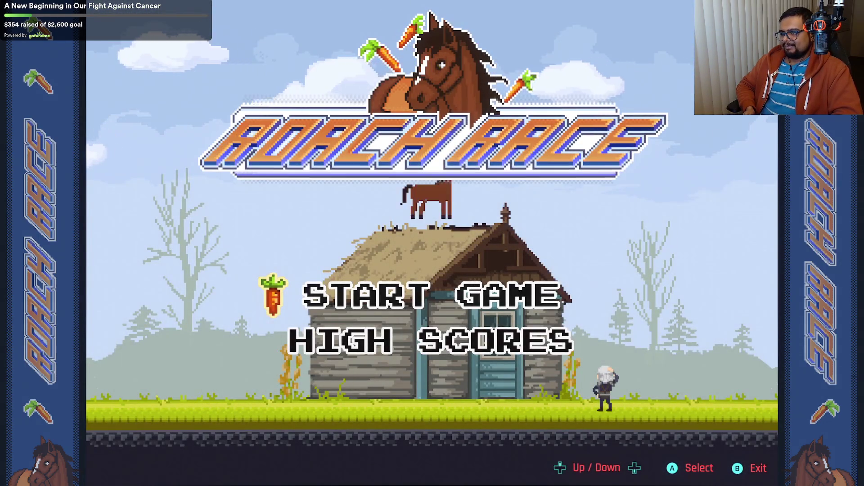
key(Escape)
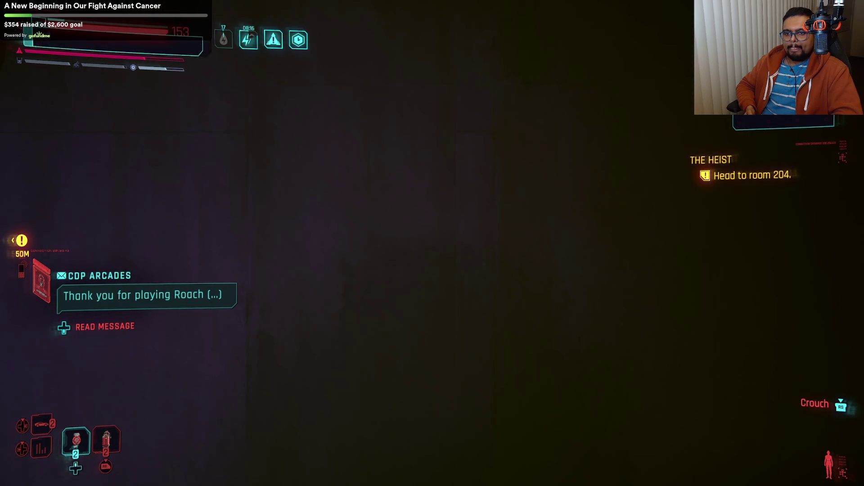
key(Escape)
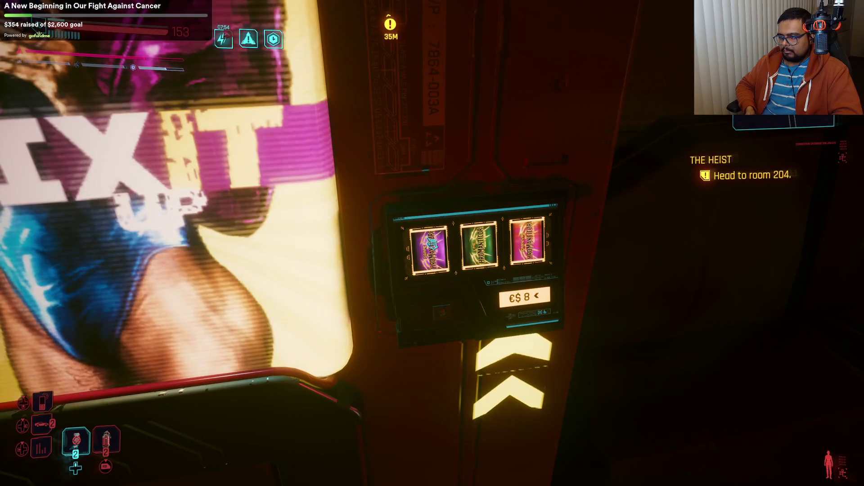
Step: Loot the dropped Chromanticore and start reading 'The Unification War... for Gonks!' shard
key(f)
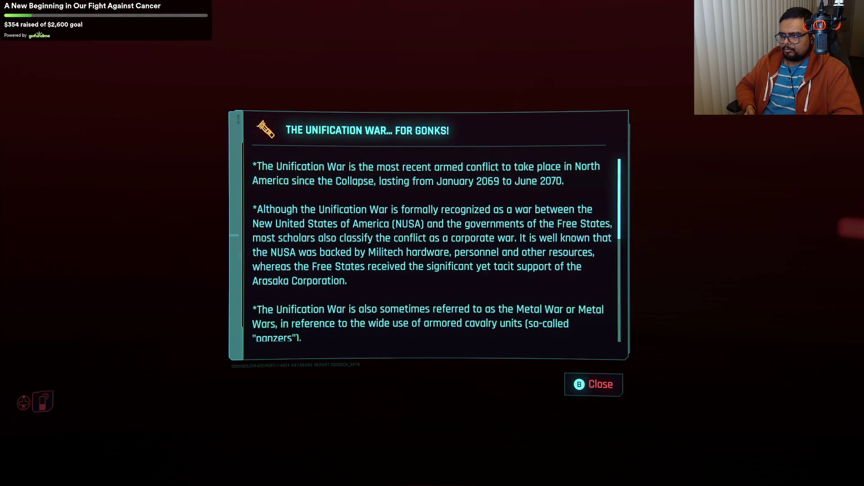
scroll(432, 250, down, 10)
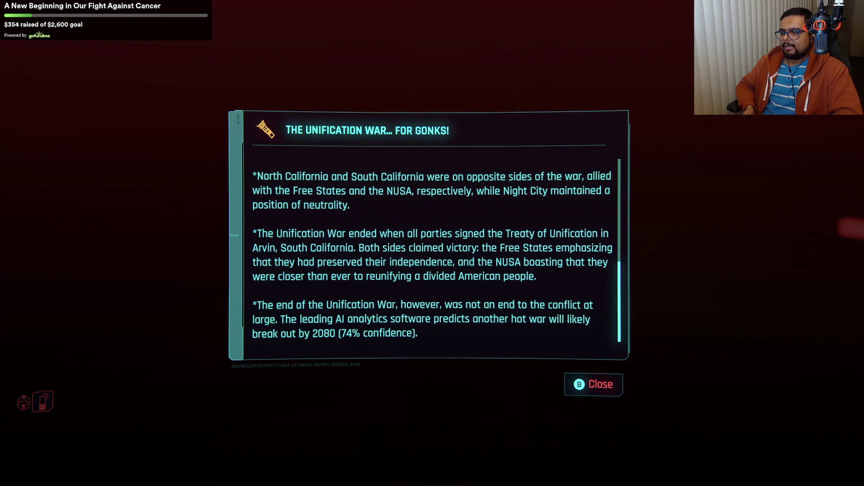
Step: Close the Unification War shard and take the Shwabshwab Ketchup (+8 Nutrition) from the container
key(Escape)
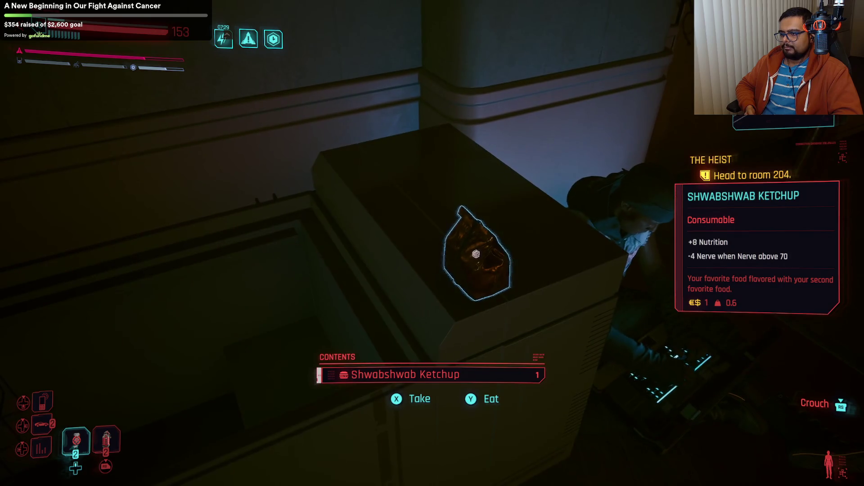
key(f)
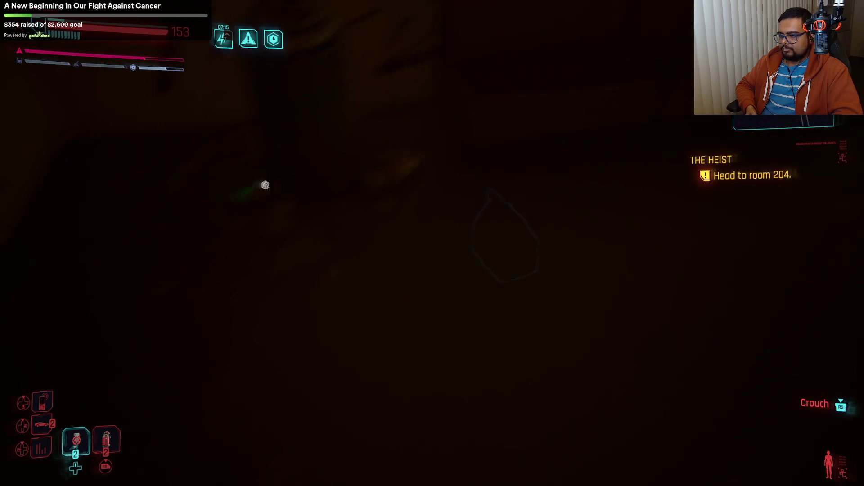
Step: Take the Candles, cross the motel lobby, and open V's Inventory from the hub menu
key(f)
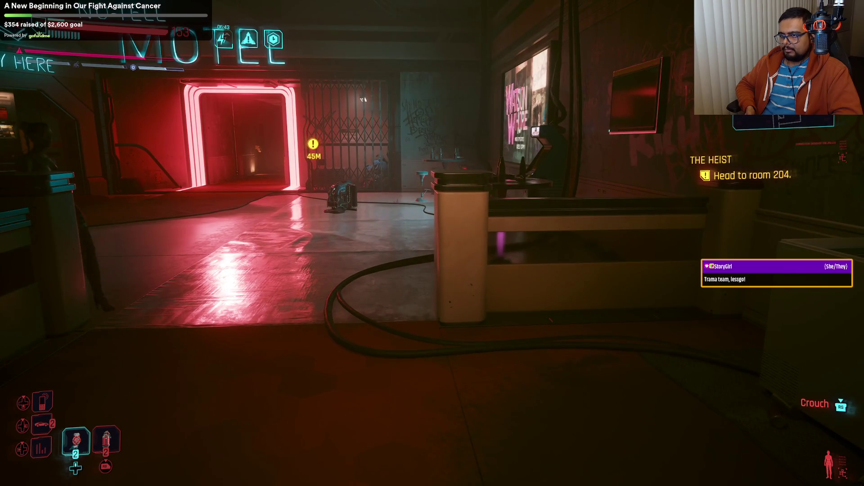
key(i)
key(Return)
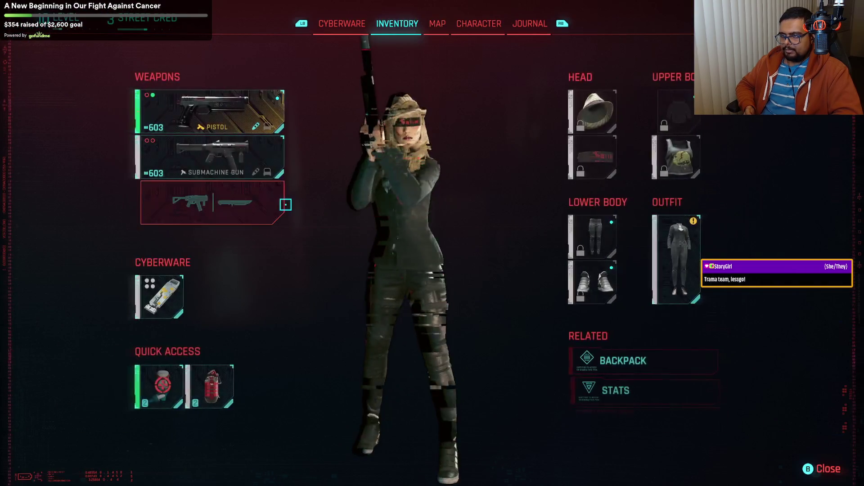
Step: Consume the Chromanticore Carnival and Cactus Juice from the Backpack, then exit back to the motel
key(Escape)
key(Right)
key(Up)
key(Return)
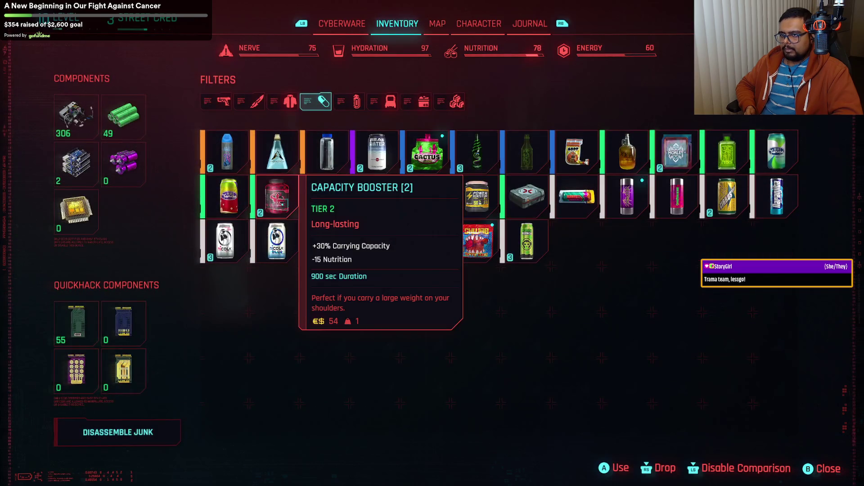
key(Right)
key(Right)
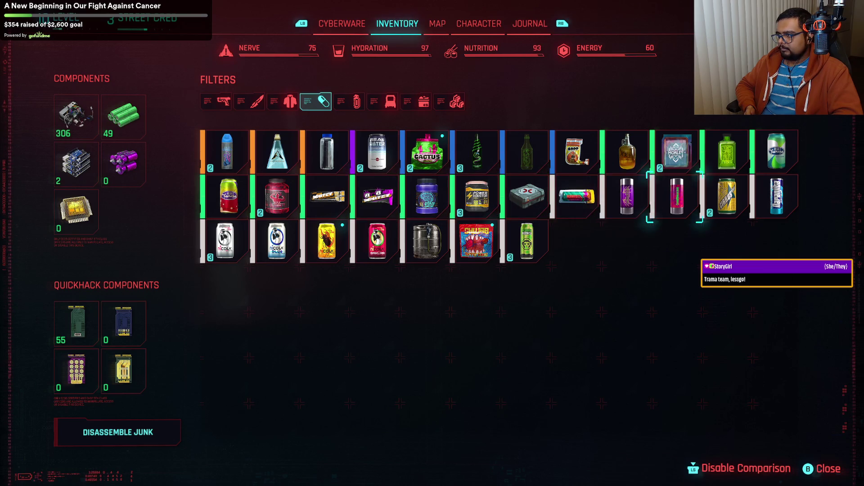
key(Return)
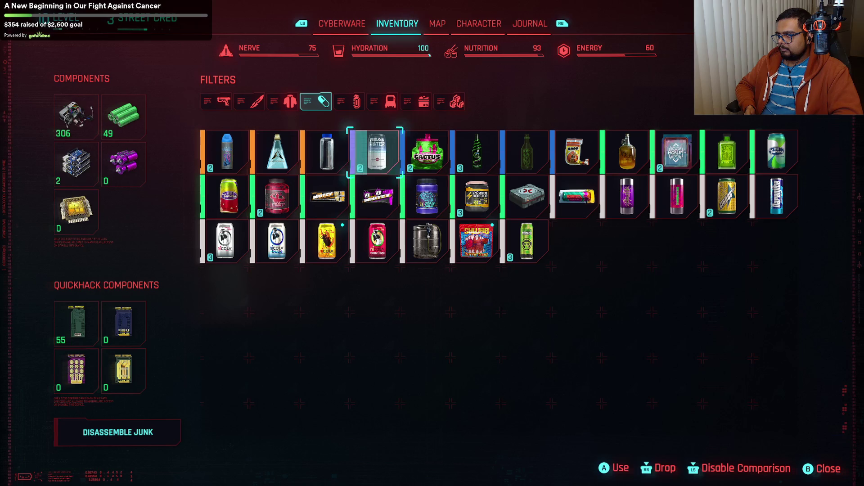
key(Right)
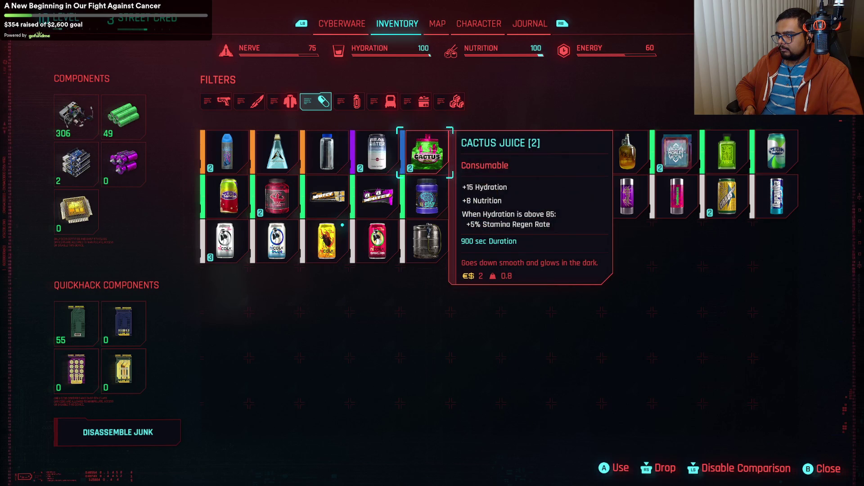
key(Escape)
key(Escape)
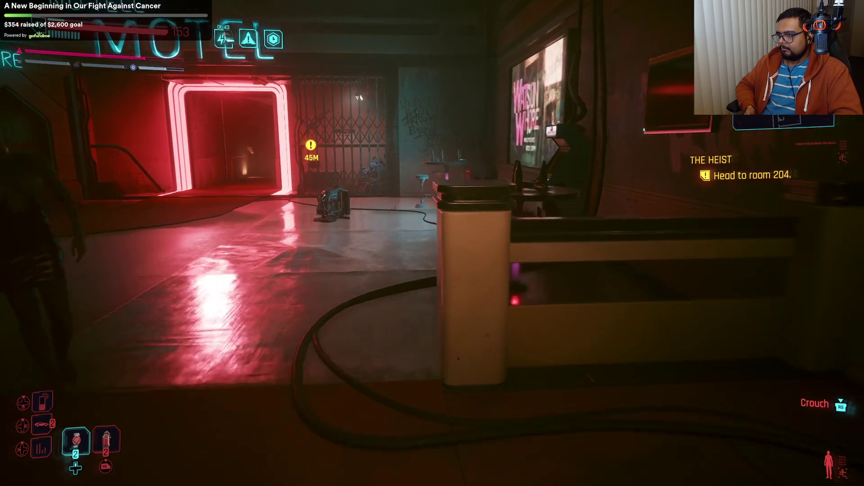
Step: Walk to the bar table, read the Avian Extermination Act shard, then close it
key(w)
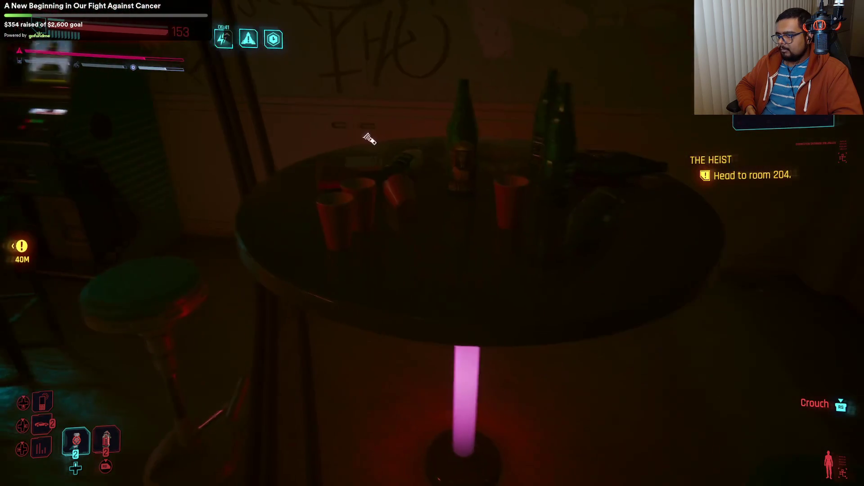
key(w)
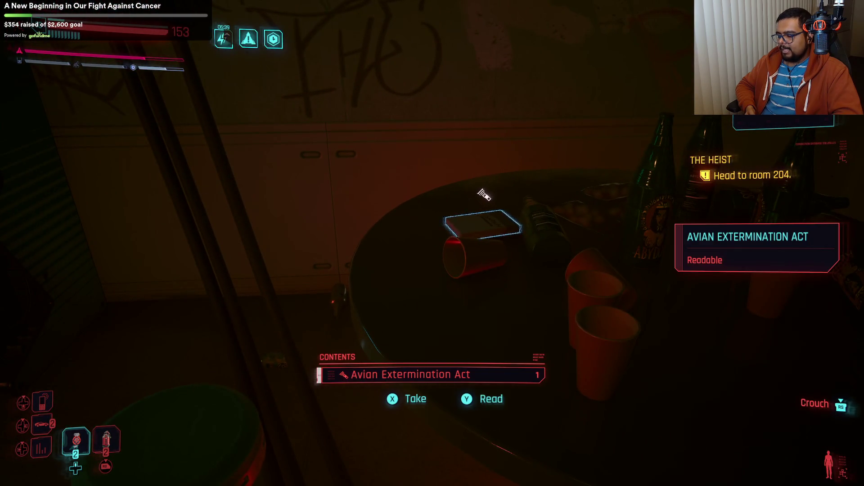
key(r)
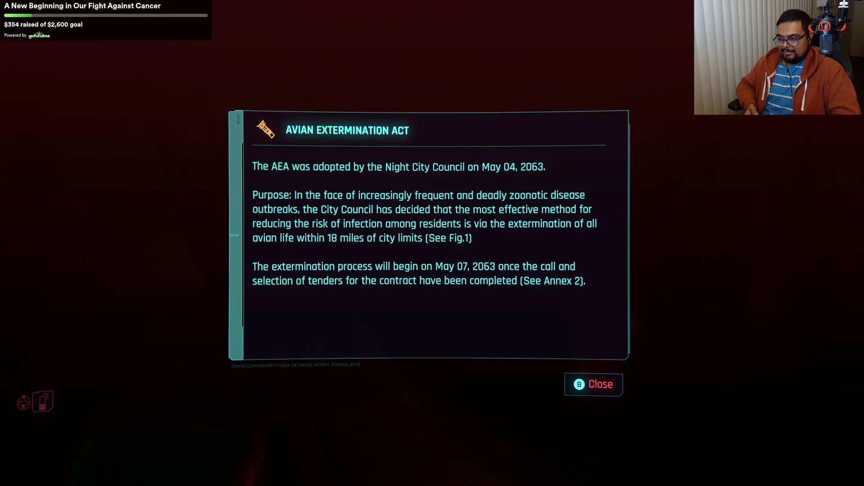
key(Escape)
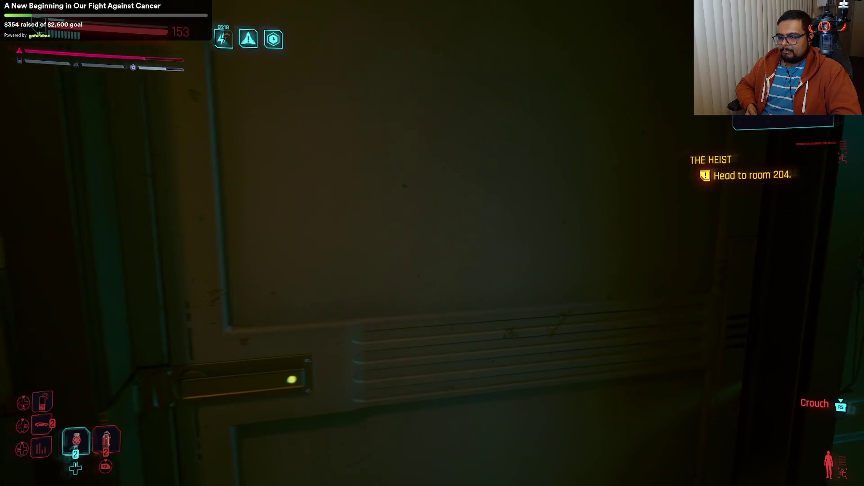
Step: Knock on the room 204 door and tell Dex the Relic is right here
key(f)
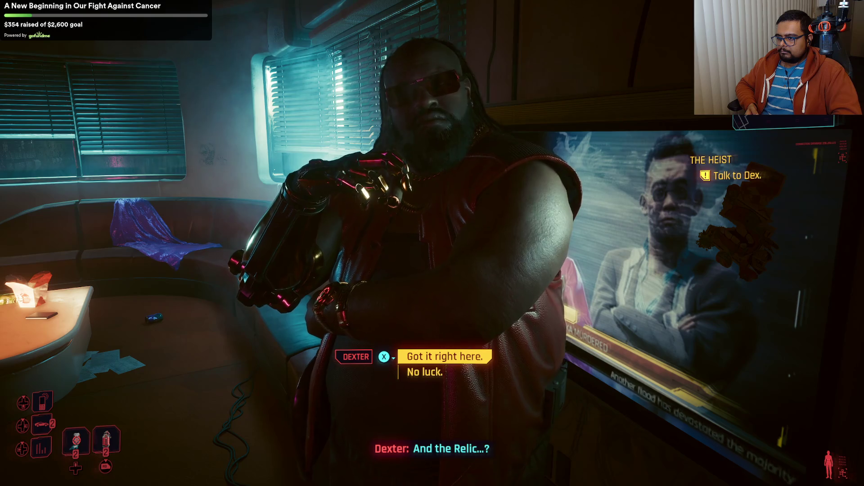
key(f)
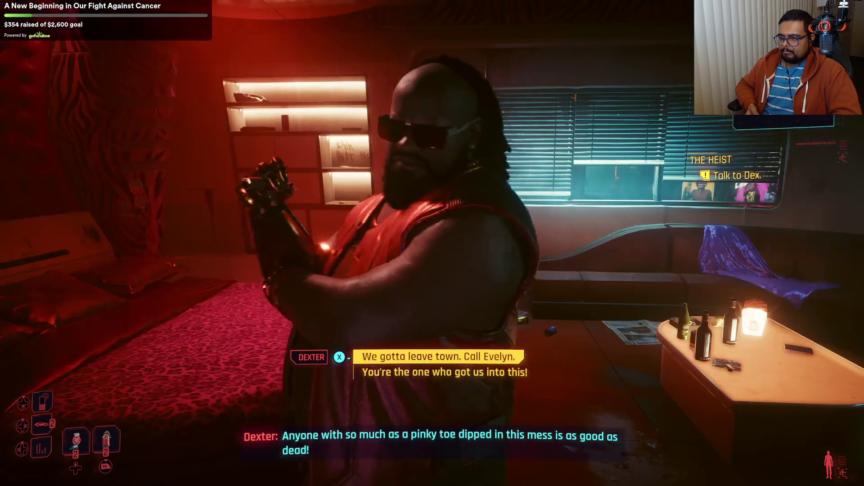
Step: Answer Dex with 'You're the one who got us into this!' and use the bathroom sink
key(Down)
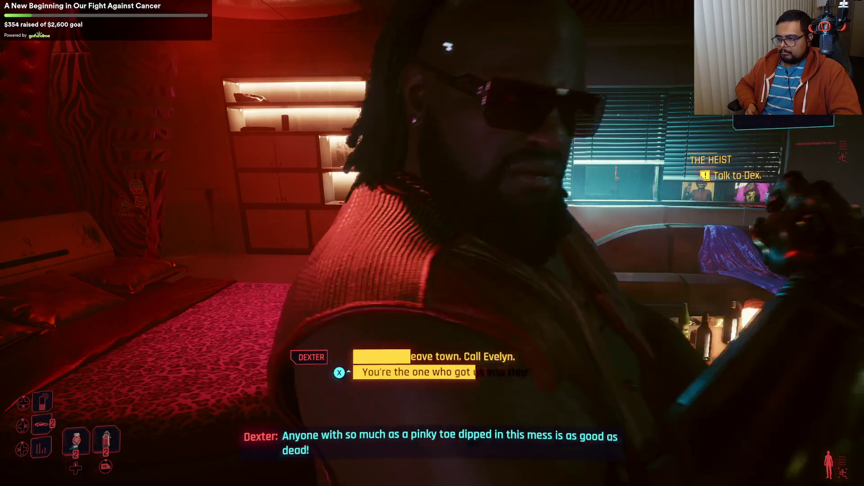
key(f)
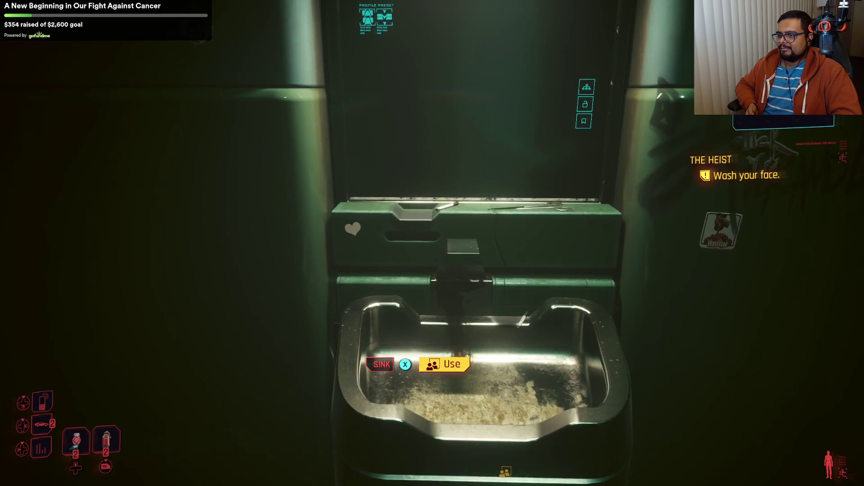
key(f)
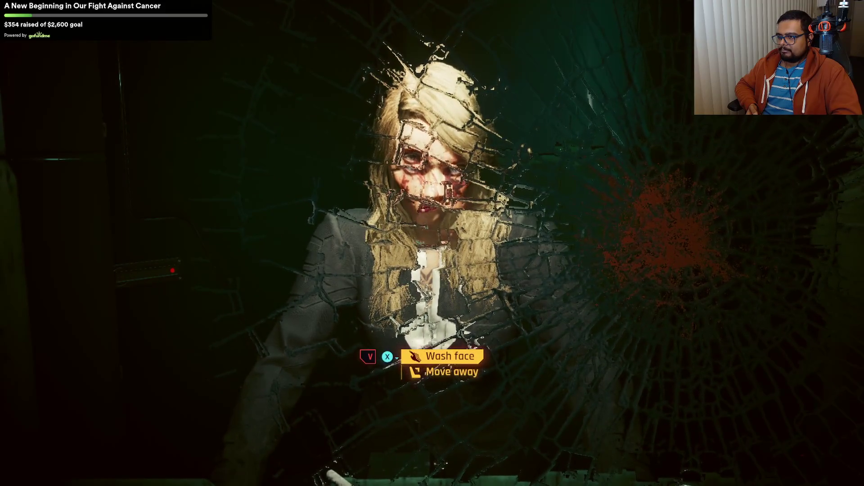
Step: Wash V's face at the sink, then exit the bathroom and walk back toward Dex
key(f)
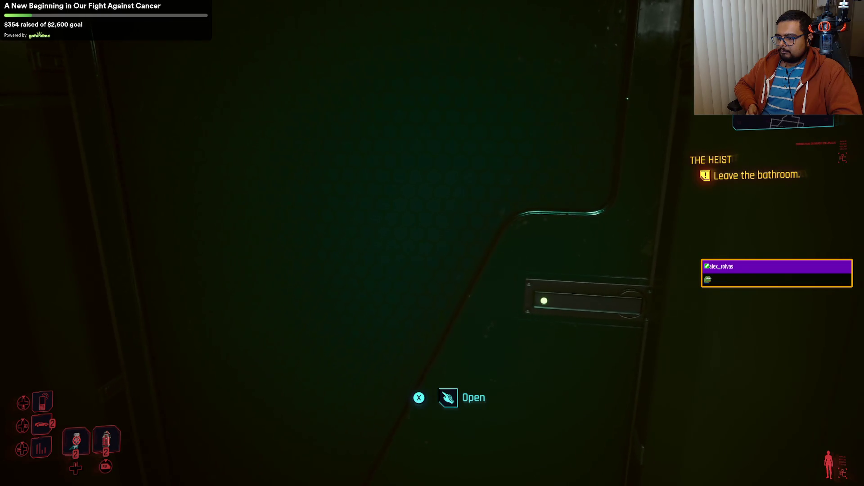
key(f)
key(w)
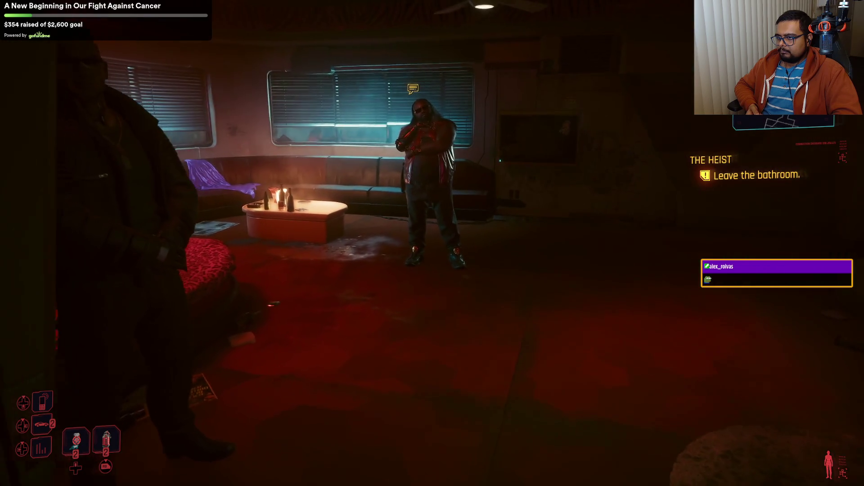